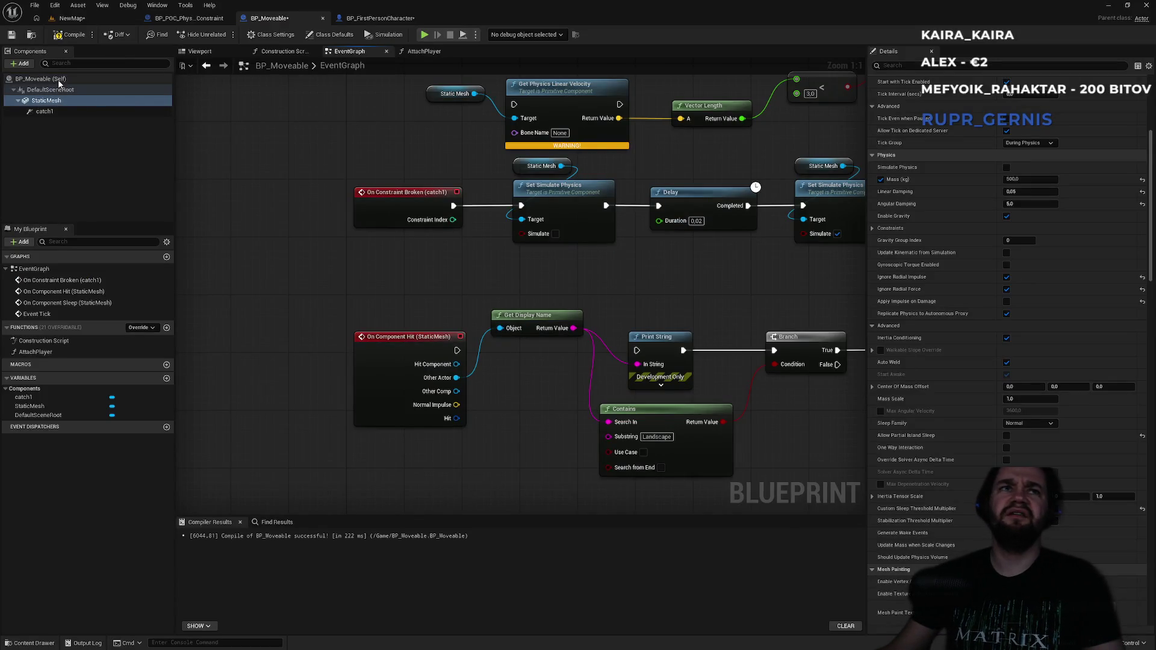
- Add a Get Component Velocity node for the StaticMesh to BP_Moveable's EventGraph
left_click(55, 79)
left_click_drag(278, 276, 290, 142)
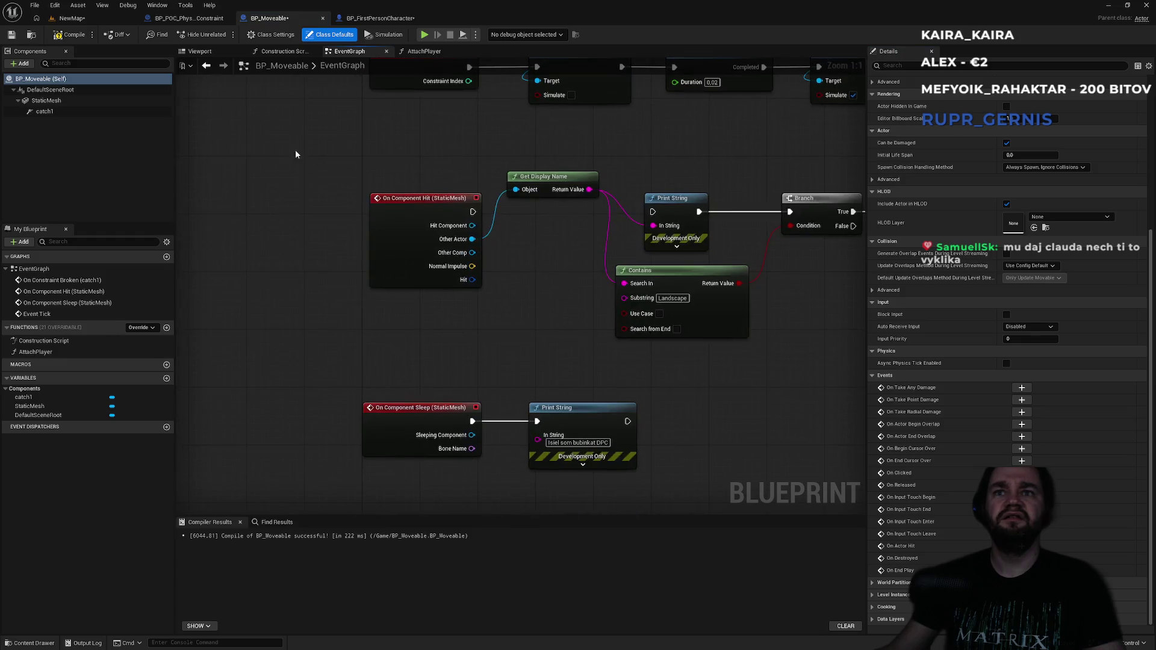
scroll(516, 438, "down", 8)
scroll(516, 437, "up", 6)
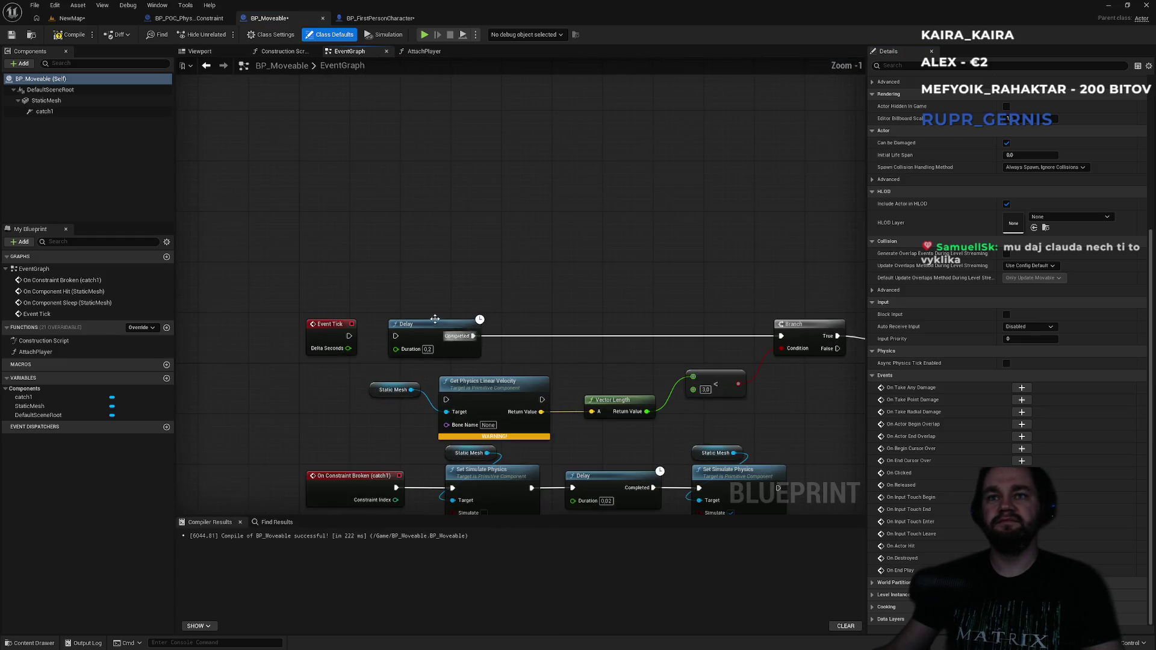
right_click(442, 256)
type("ge")
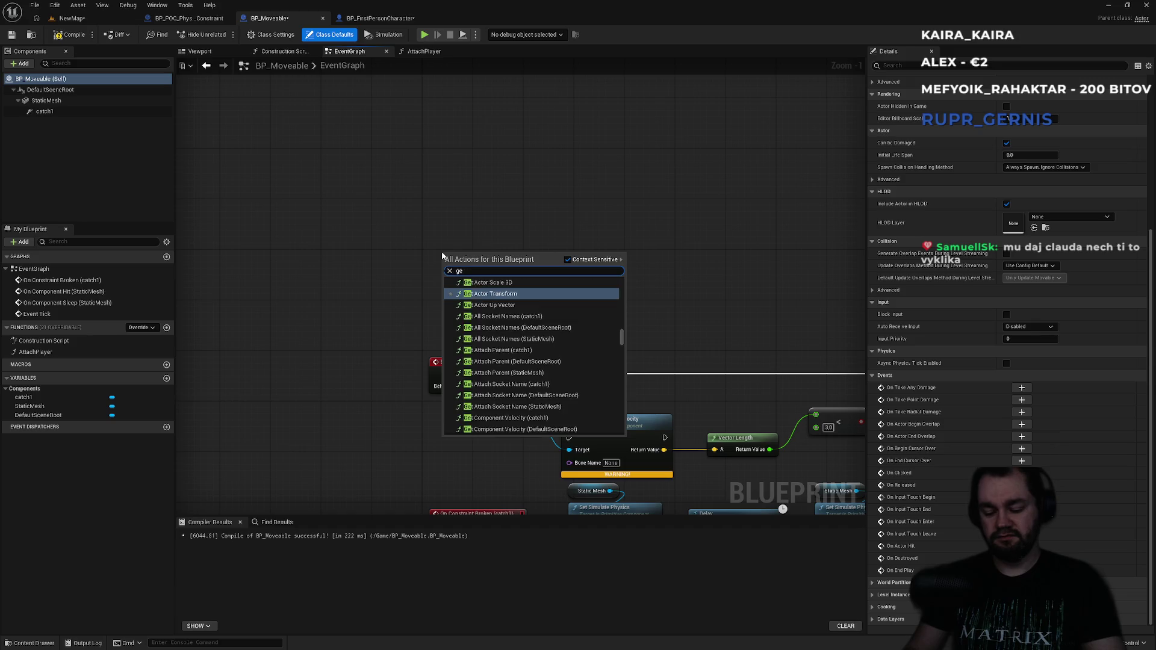
type("t component ve")
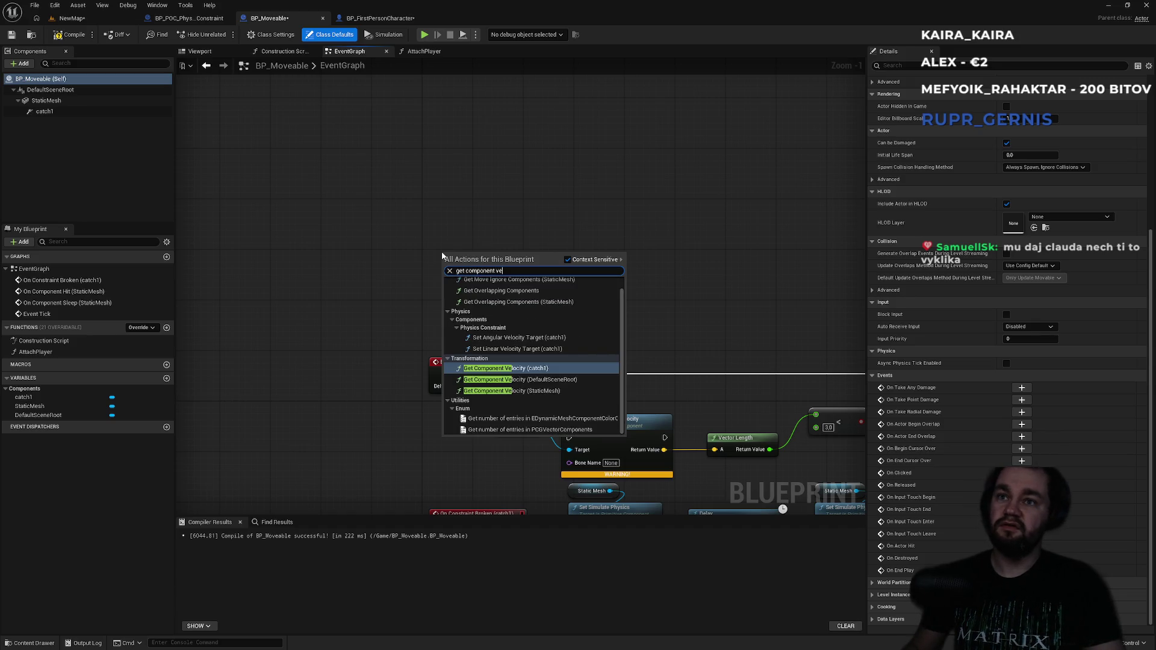
key("Down")
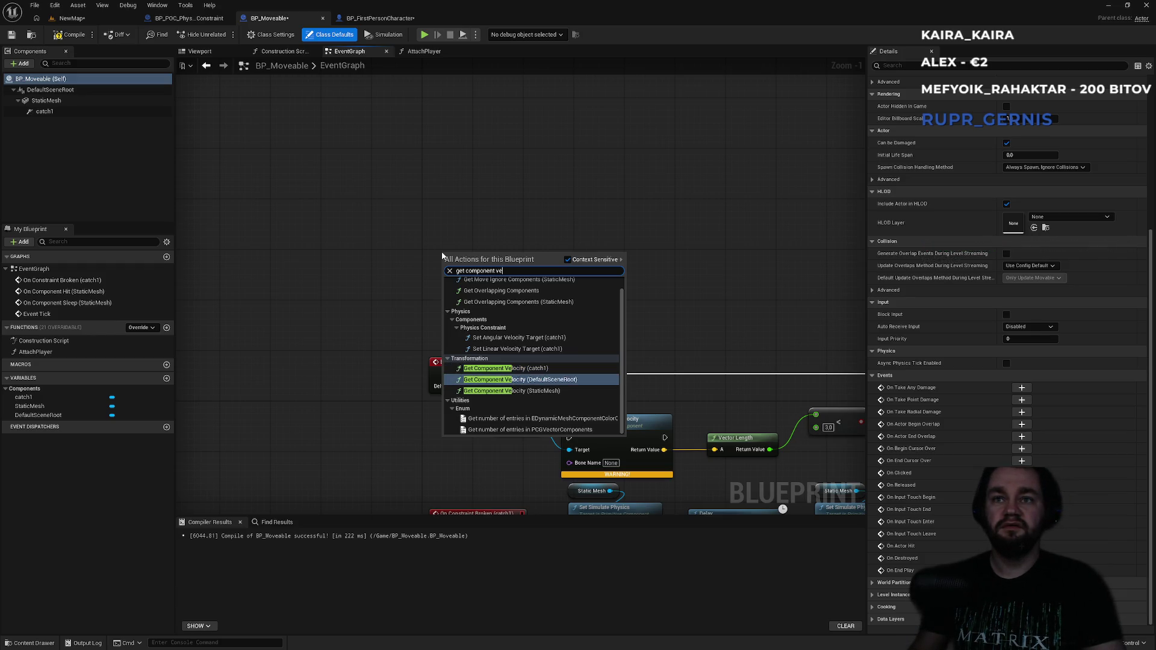
key("Up")
key("Down")
key("Down")
key("Return")
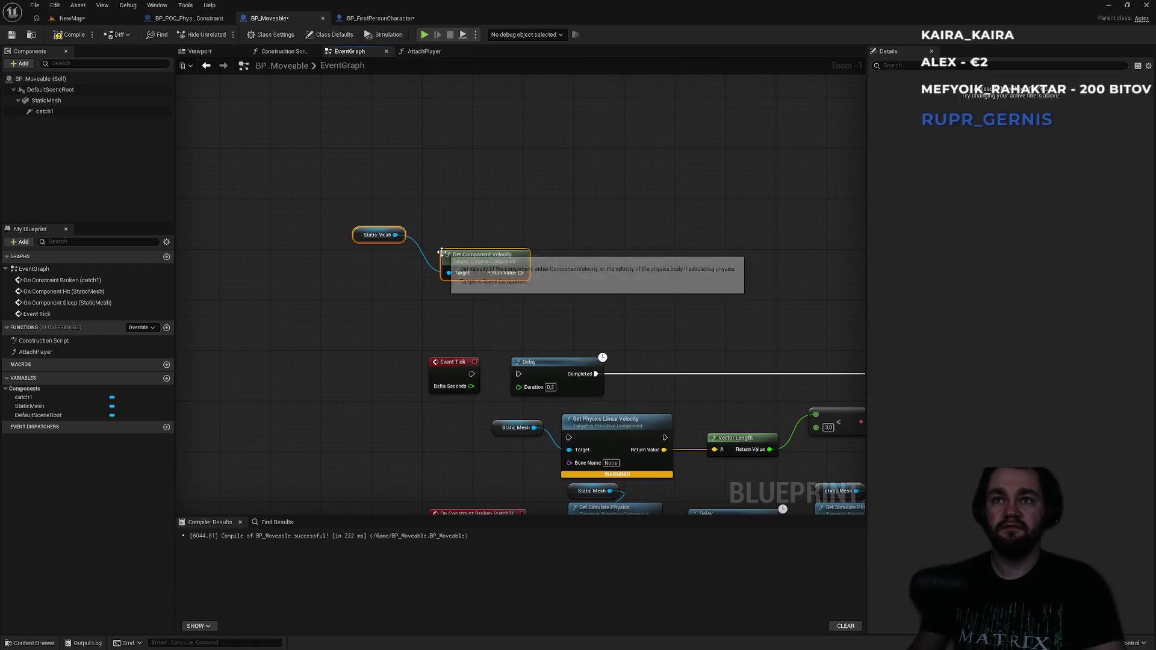
- Move the Static Mesh and velocity nodes above Event Tick and restore the Event Tick–Delay link
left_click_drag(483, 234, 525, 250)
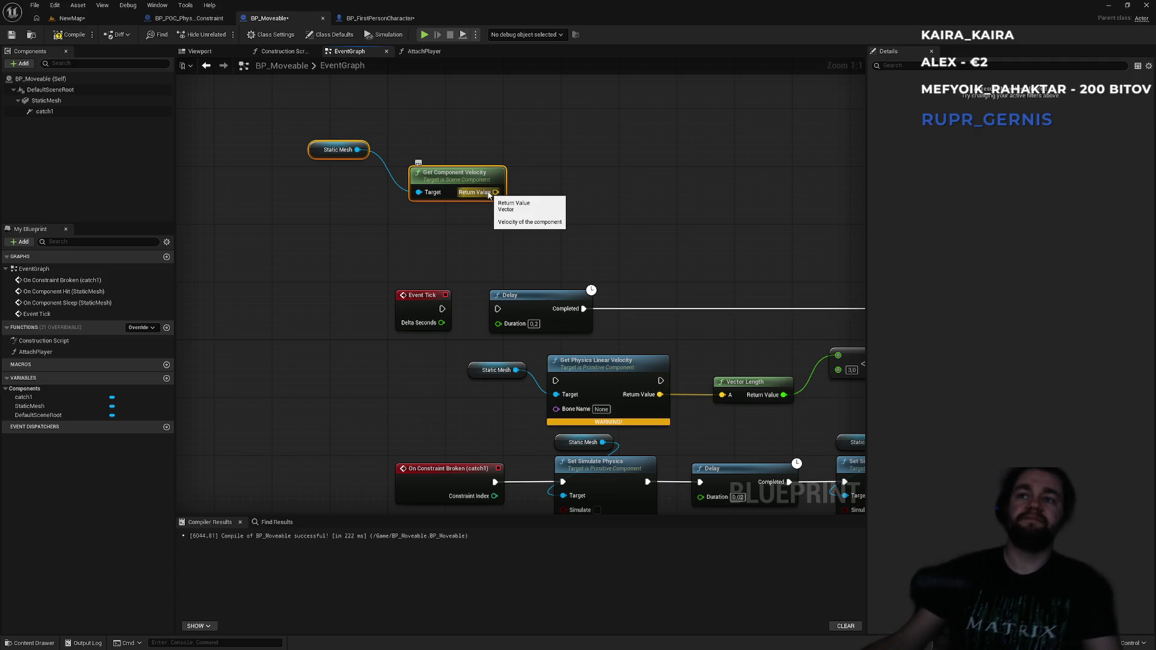
mouse_move(453, 194)
left_mouse_down()
mouse_move(605, 231)
mouse_move(666, 196)
mouse_move(517, 184)
left_mouse_up()
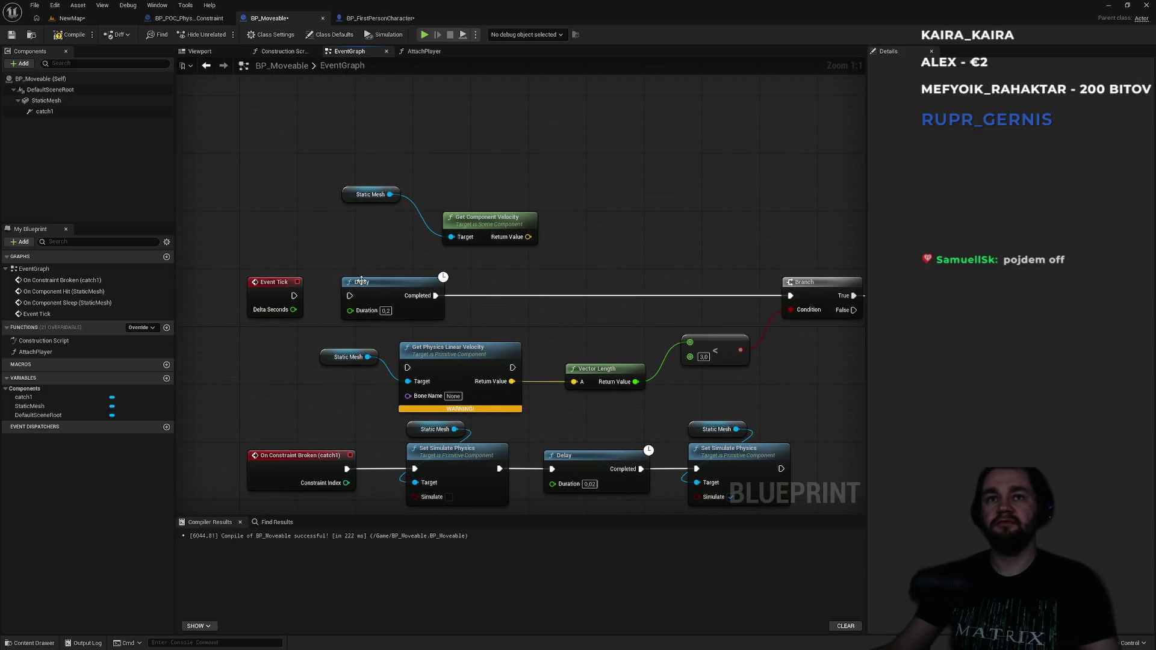
key("ctrl+z")
key("ctrl+z")
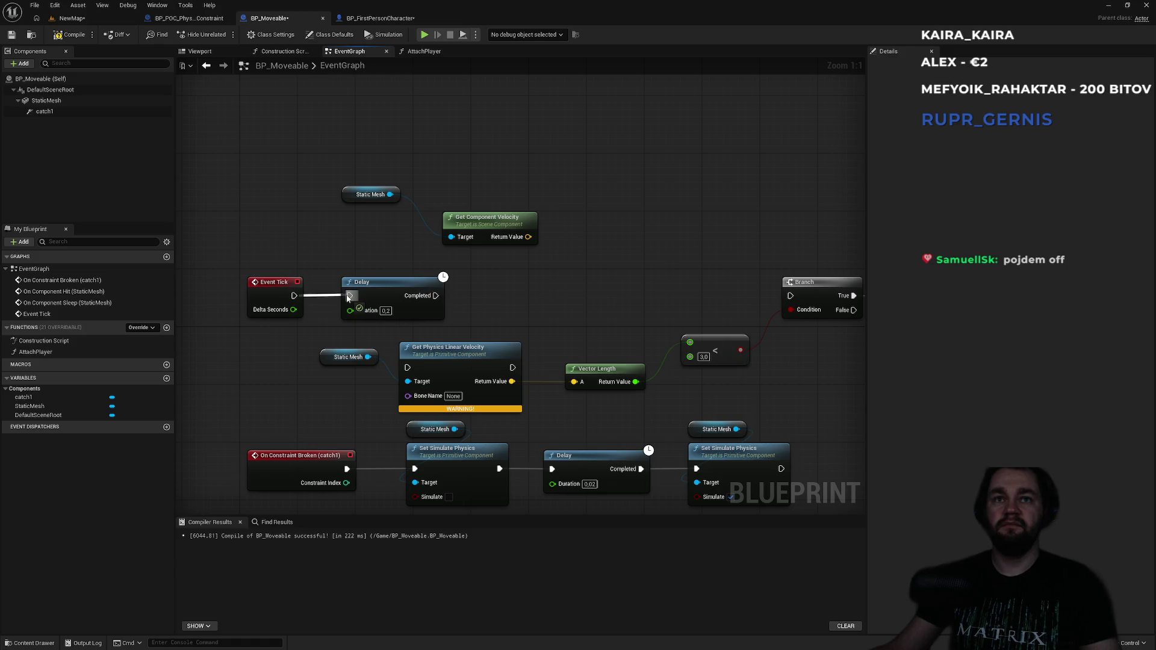
- Add a Vector Length node fed by Get Component Velocity's Return Value
left_click_drag(527, 236, 605, 205)
type("leng")
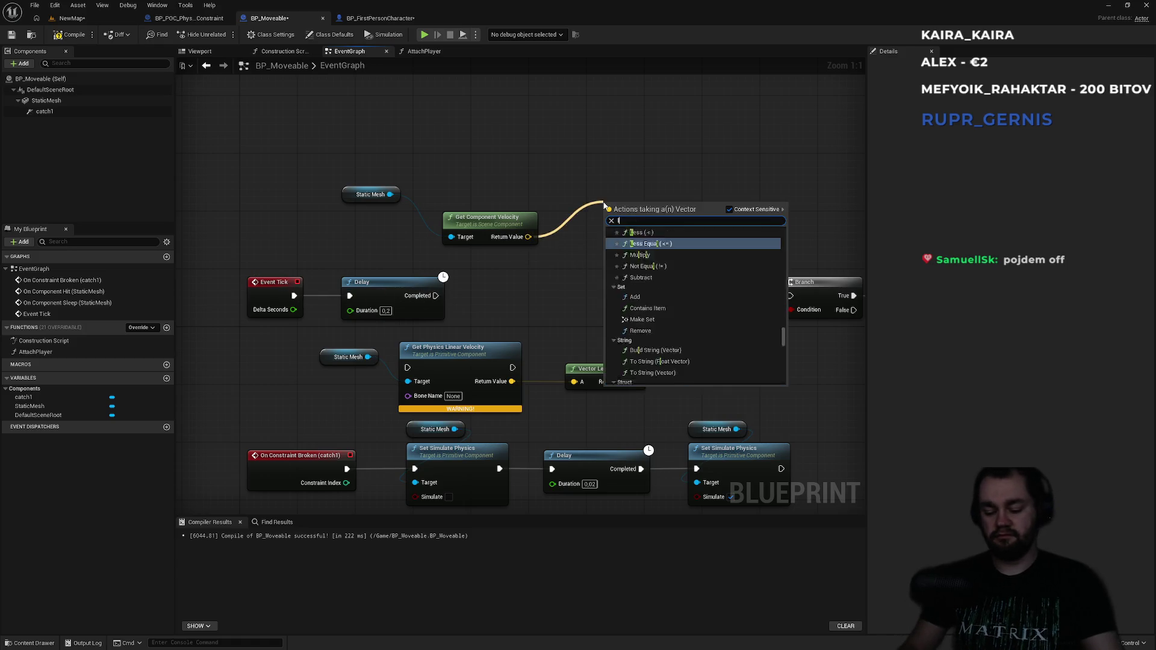
key("Return")
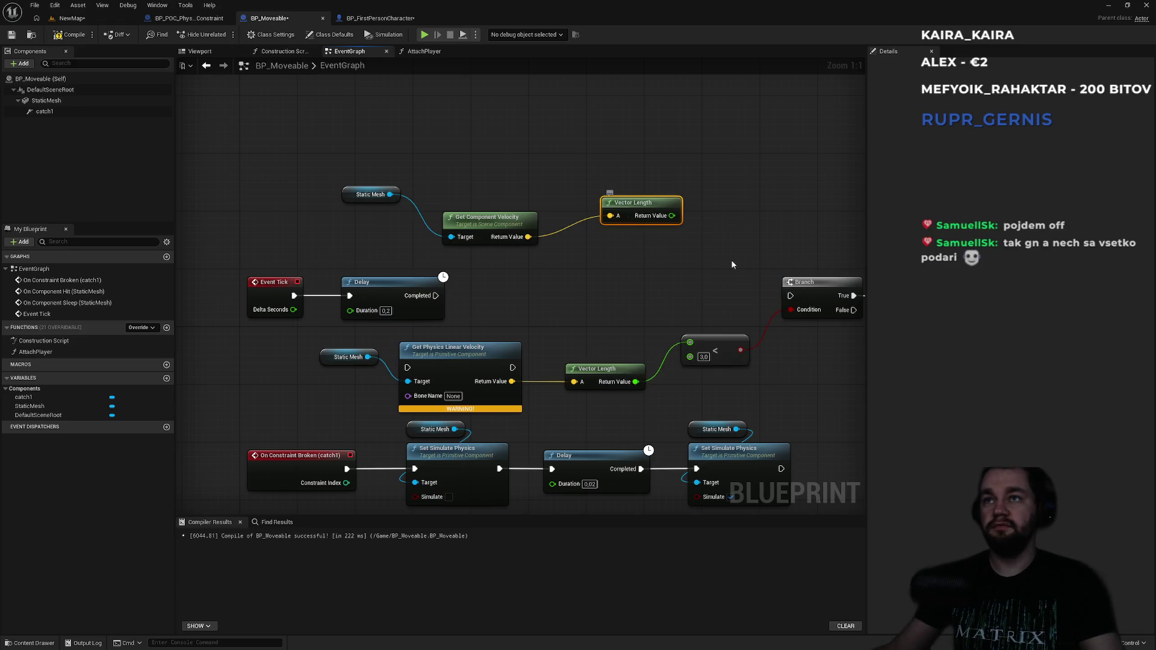
- Add a Print String node to the graph
right_click(729, 258)
type("print")
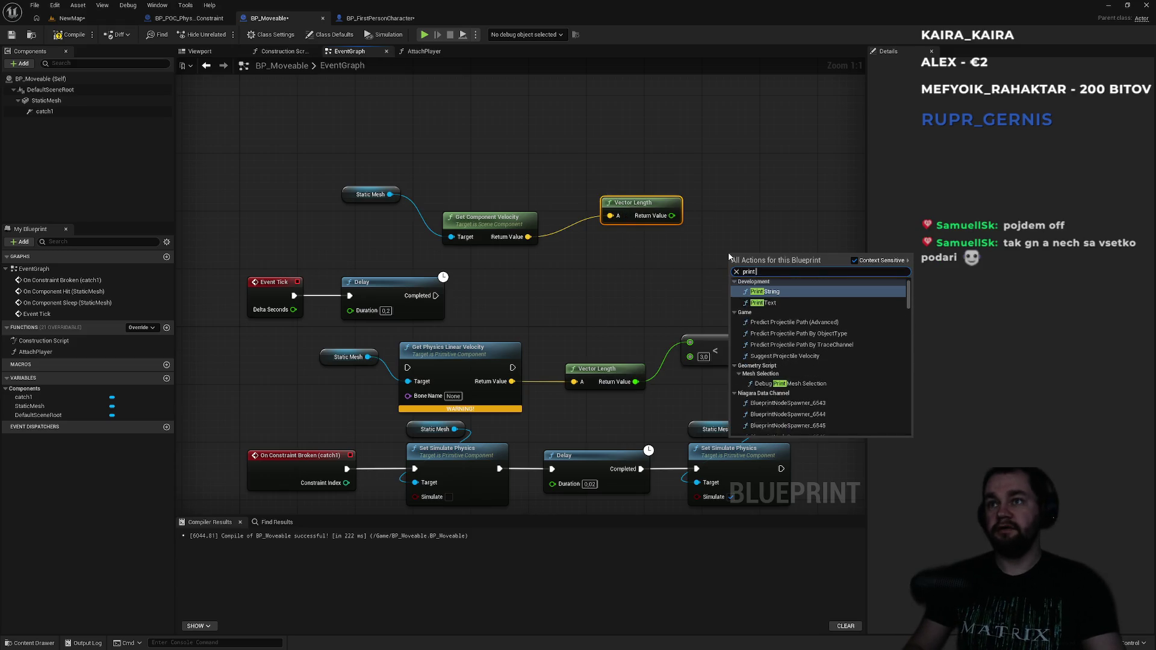
key("Return")
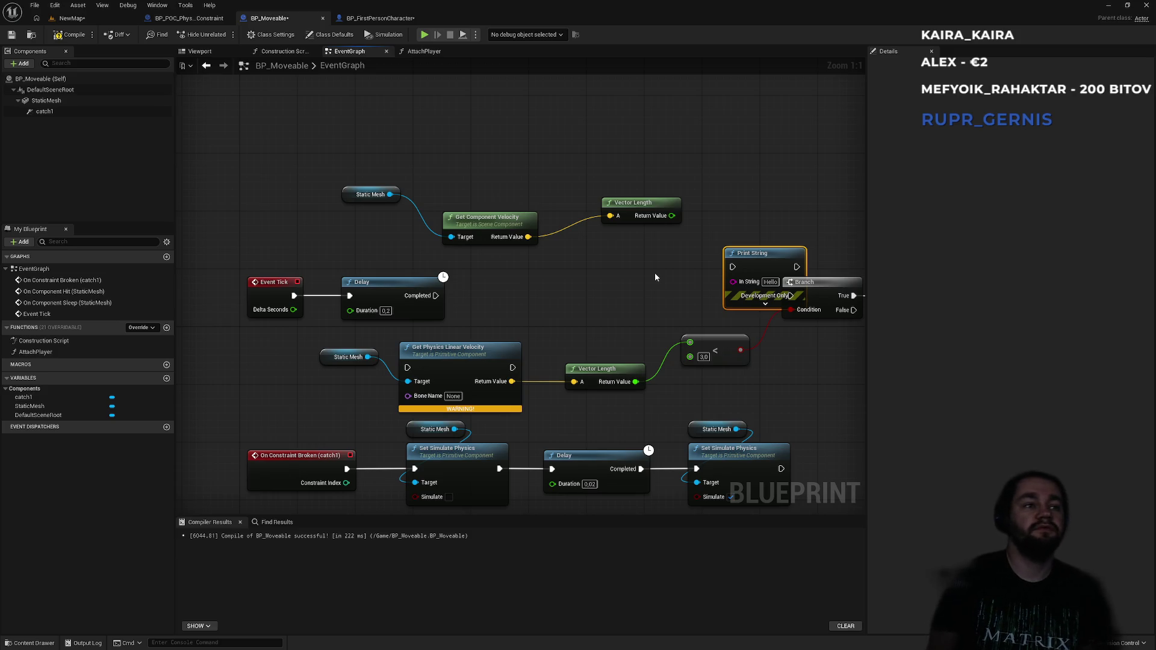
key("alt+Tab")
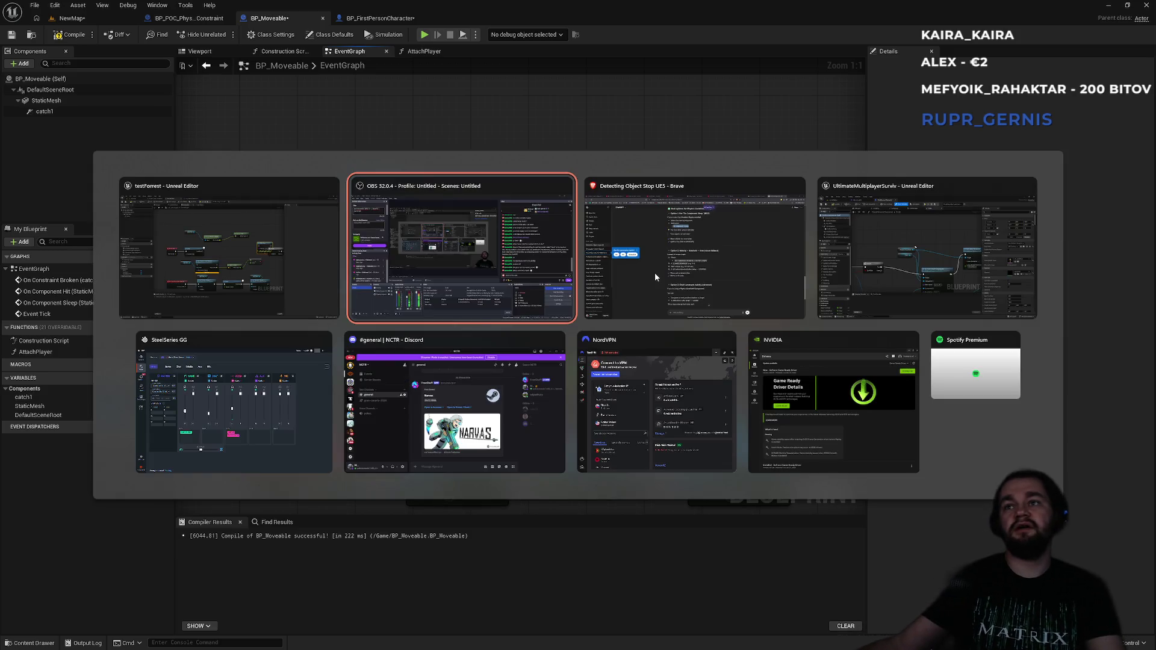
scroll(526, 289, "up", 2)
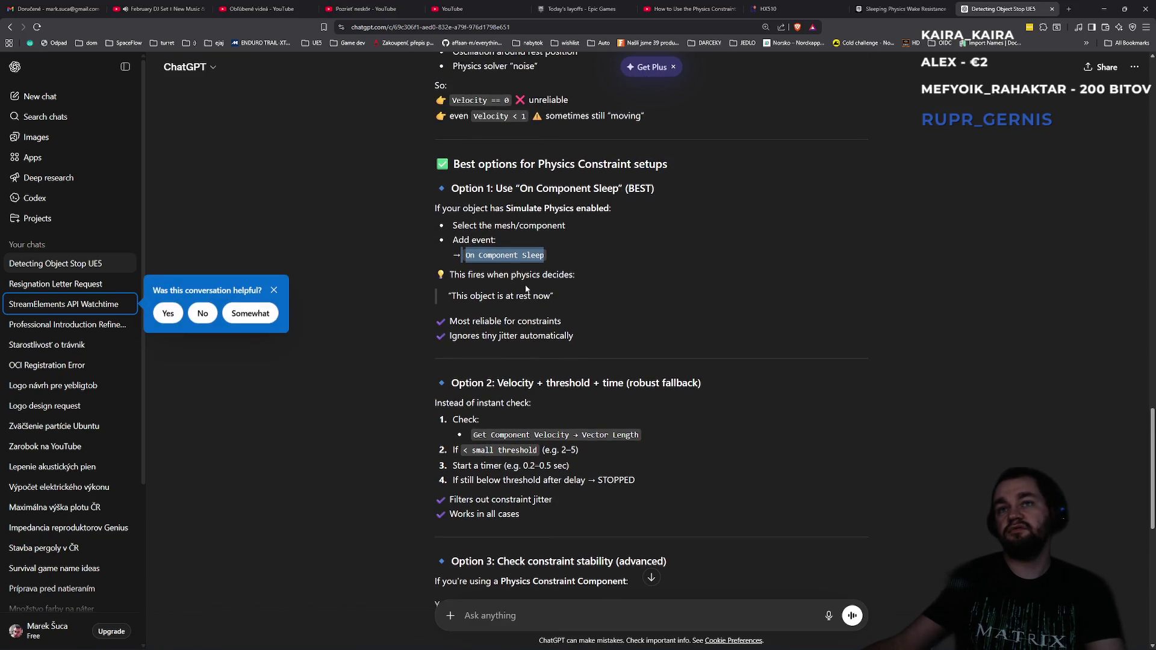
left_click_drag(512, 272, 575, 348)
scroll(575, 348, "down", 3)
left_click_drag(499, 269, 575, 348)
scroll(526, 438, "down", 5)
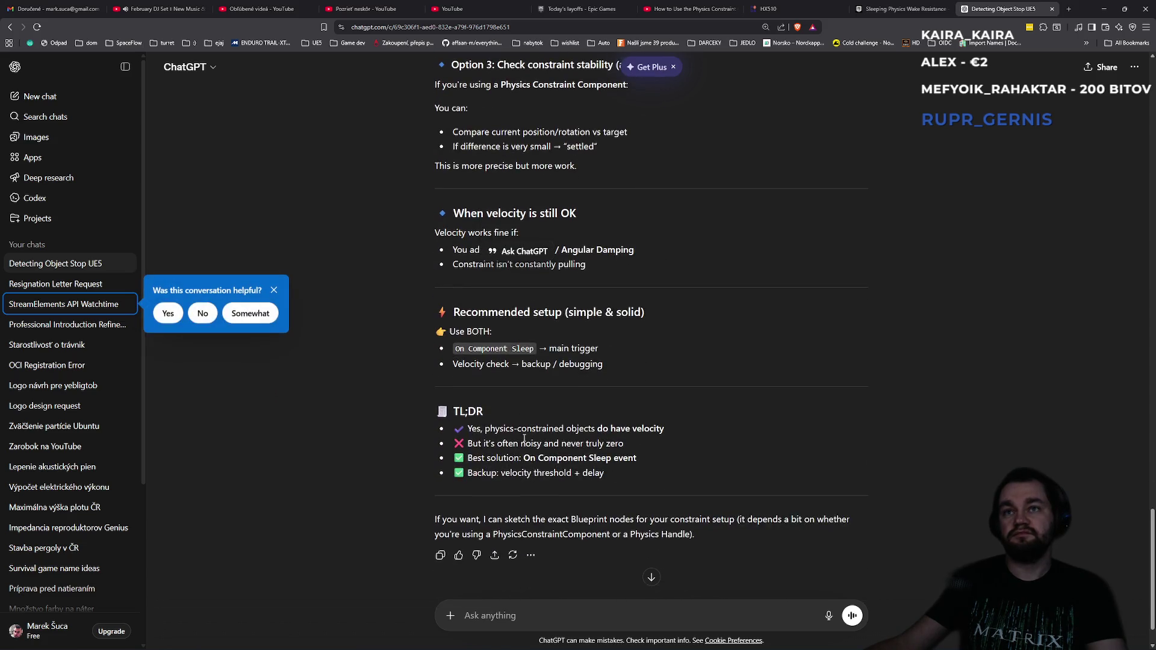
left_click_drag(478, 331, 642, 368)
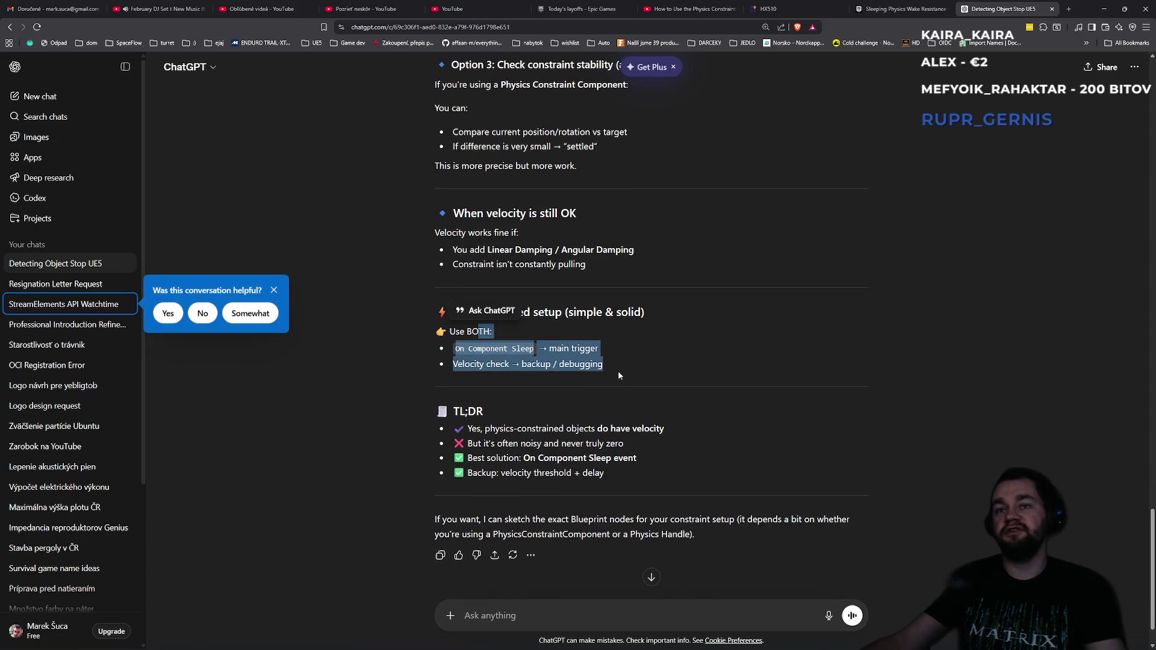
left_click(591, 374)
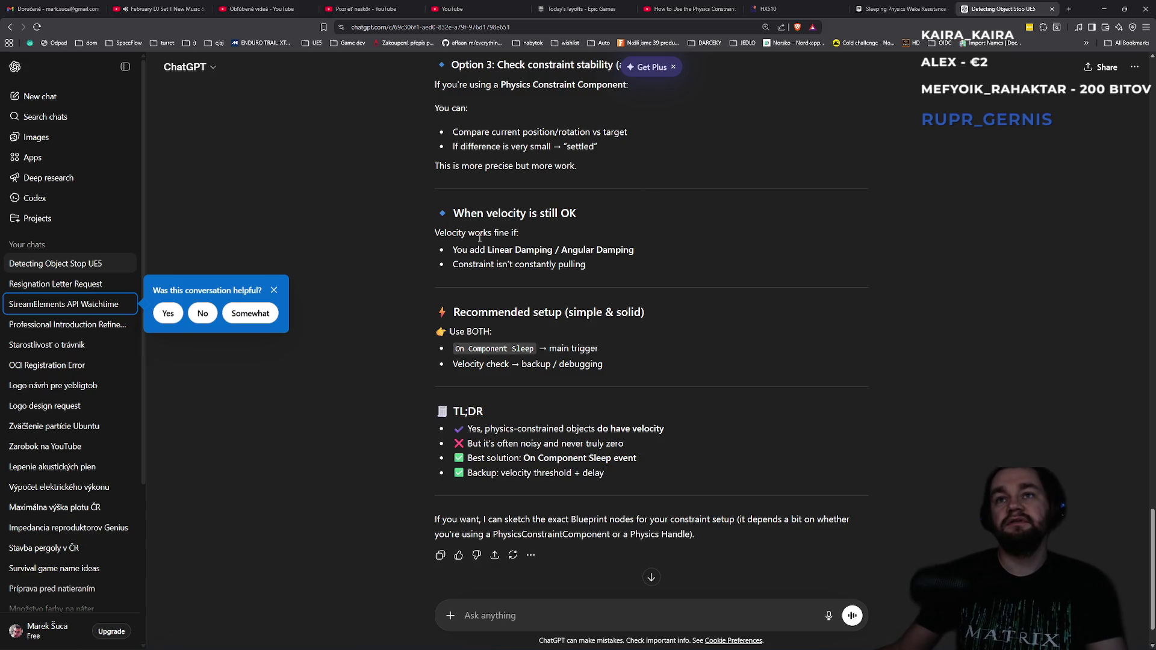
mouse_move(458, 251)
left_mouse_down()
mouse_move(639, 253)
mouse_move(447, 253)
left_mouse_up()
left_click(487, 272)
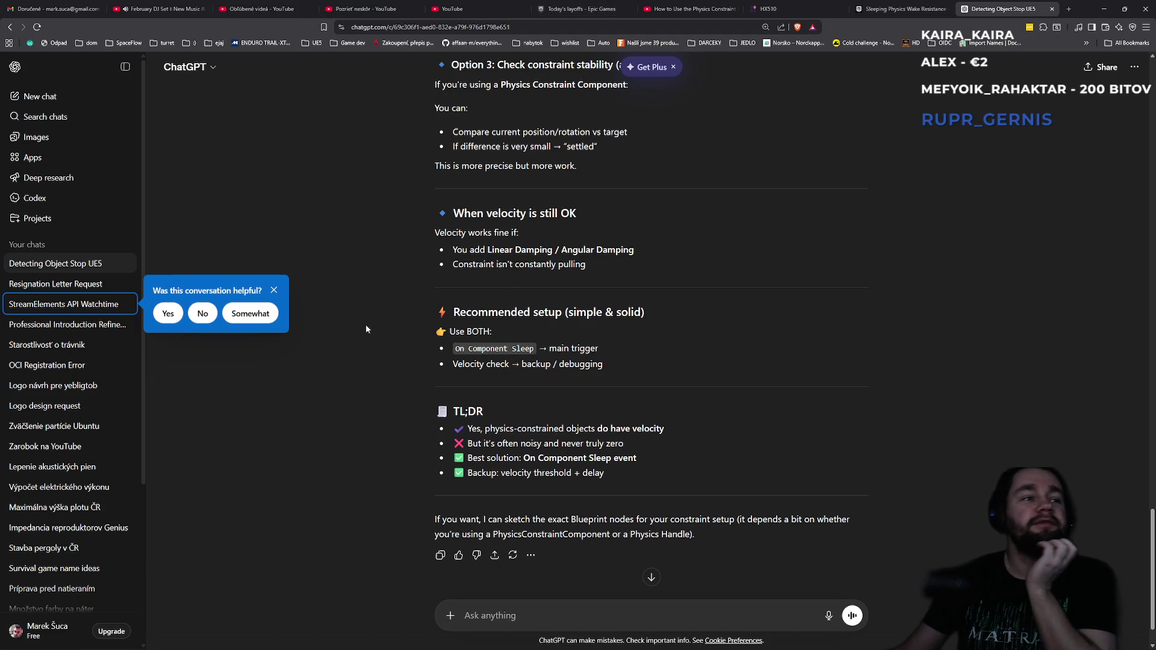
mouse_move(450, 133)
left_mouse_down()
mouse_move(596, 151)
mouse_move(590, 166)
mouse_move(446, 140)
left_mouse_up()
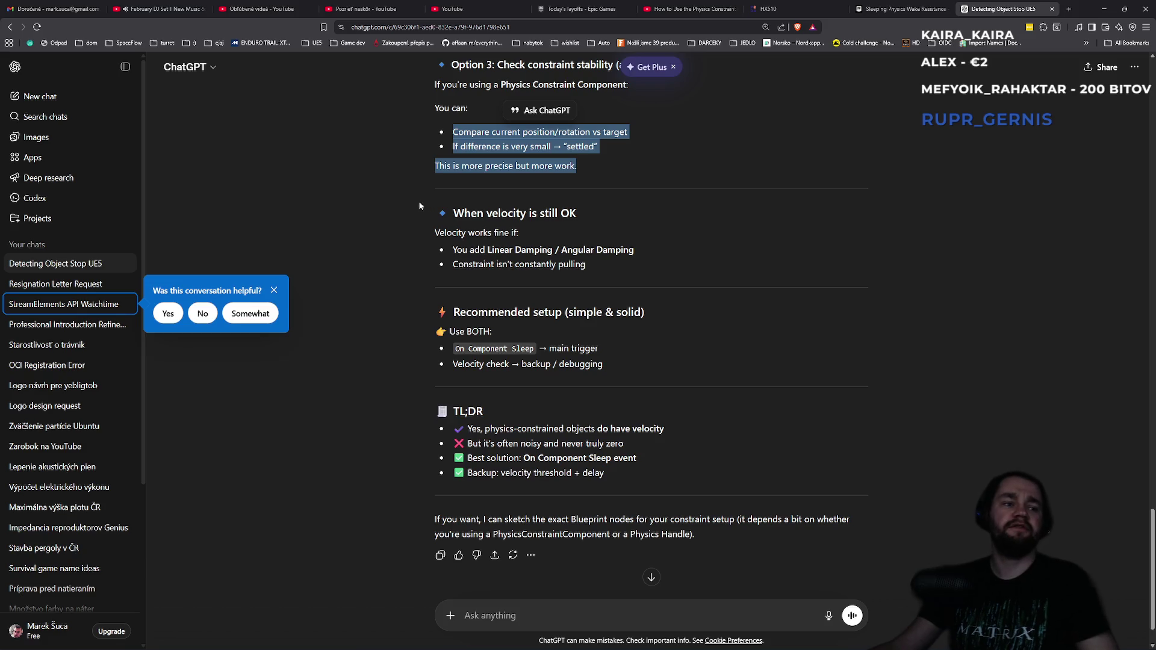
key("super")
left_click(603, 206)
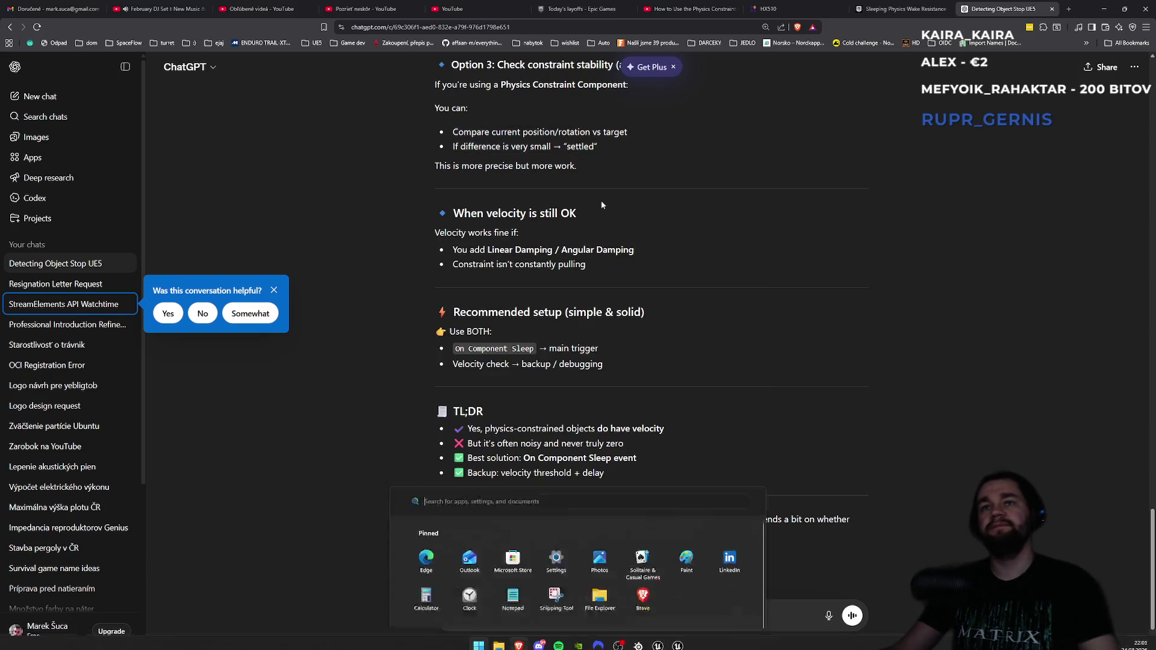
left_click(1103, 10)
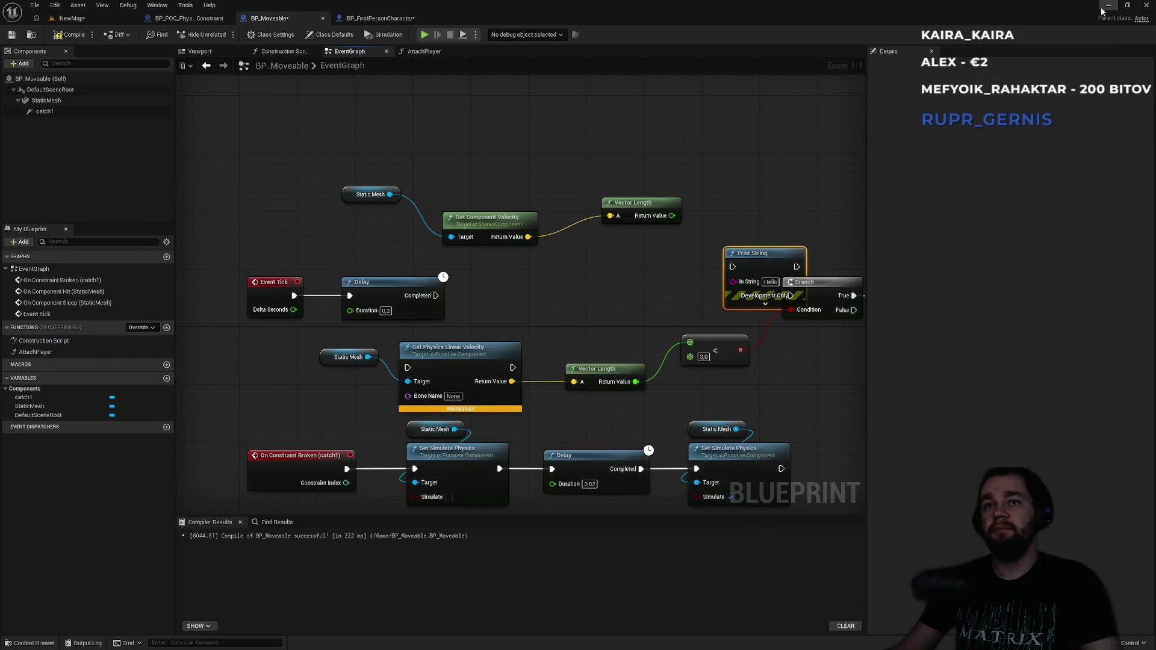
- Move Print String off the Branch and wire Vector Length into its In String
left_click_drag(698, 238, 560, 231)
left_click_drag(624, 252, 667, 187)
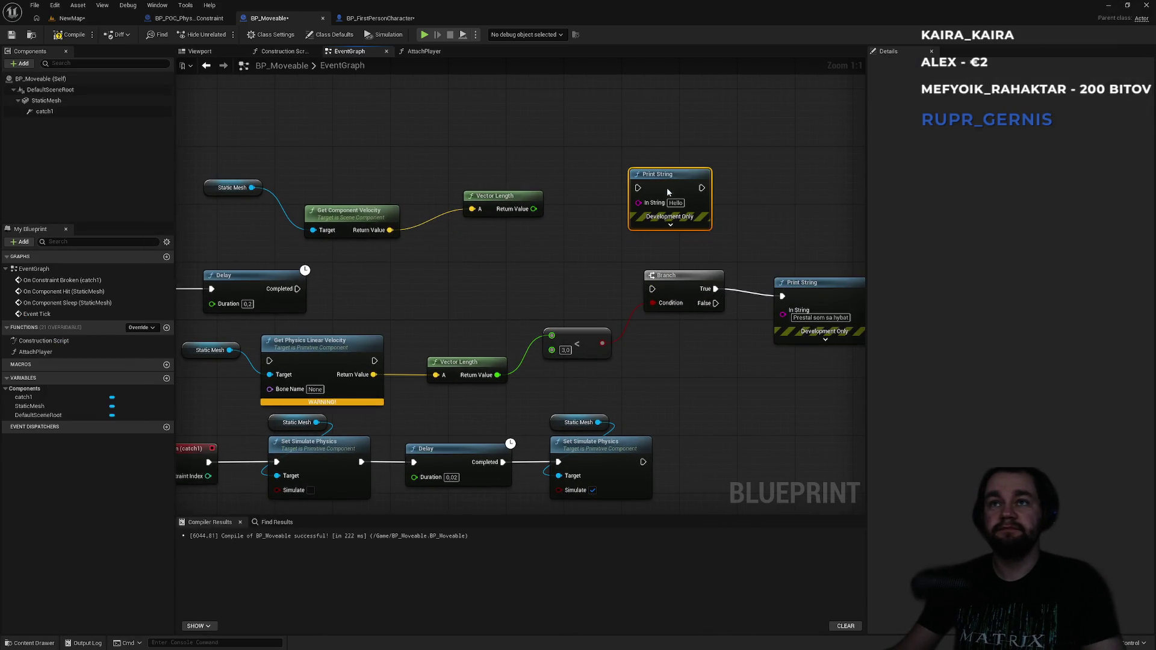
mouse_move(533, 209)
left_mouse_down()
mouse_move(664, 219)
mouse_move(638, 209)
mouse_move(569, 237)
mouse_move(291, 294)
left_mouse_up()
- Play-test NewMap by walking toward the crate, then stop the session
left_click(71, 18)
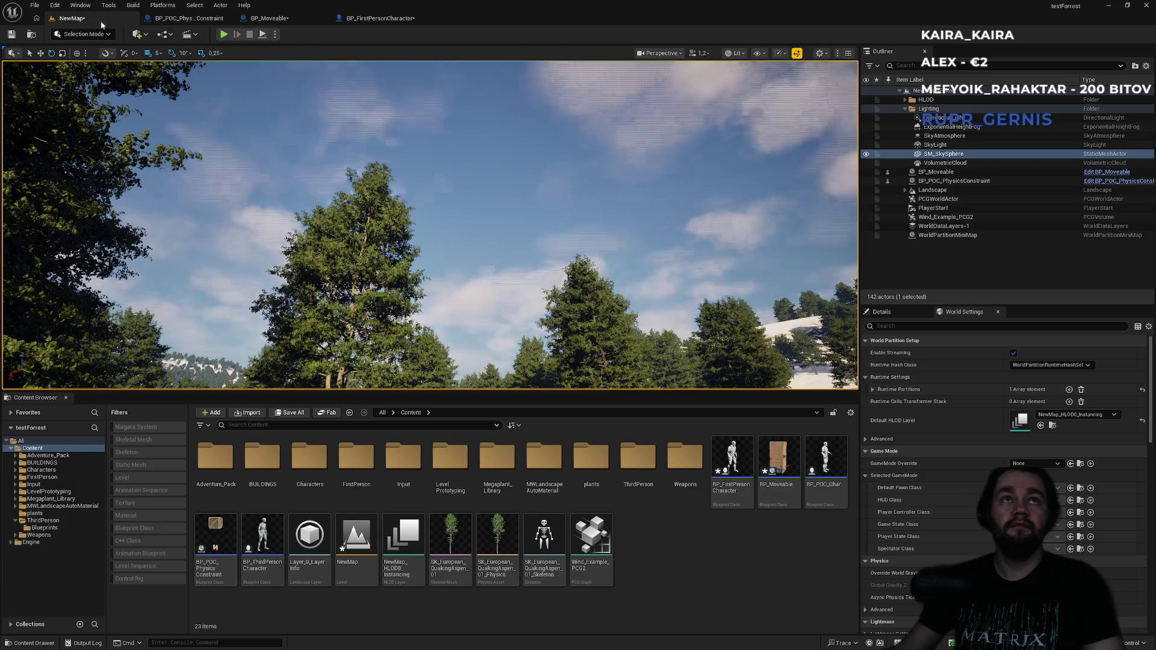
key("alt+p")
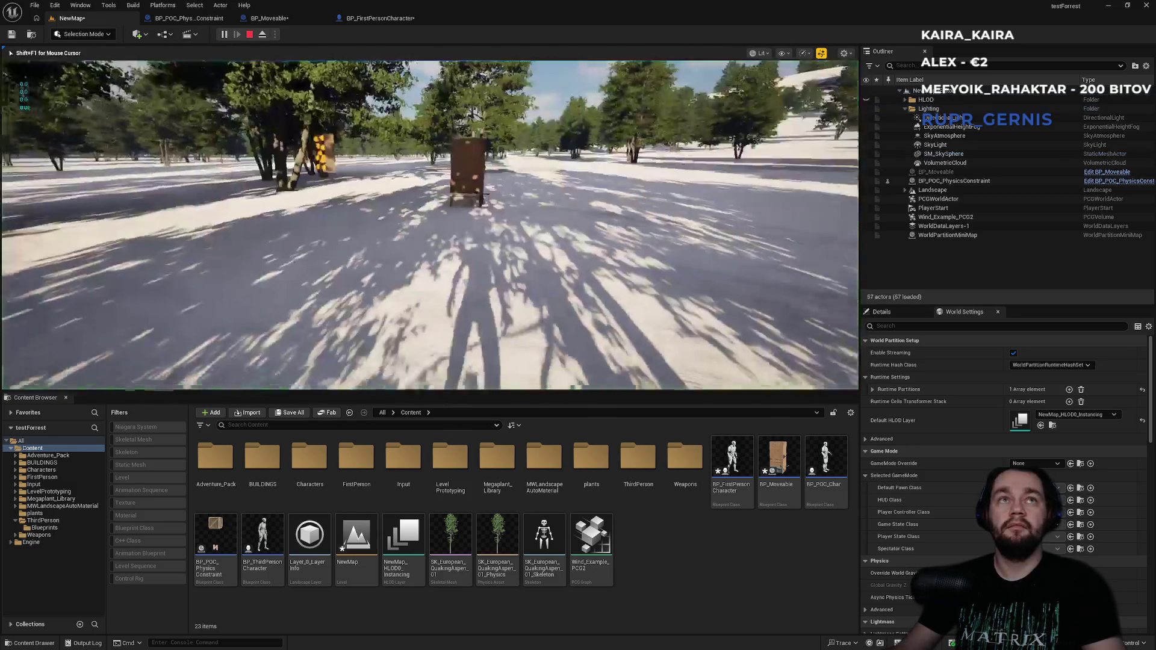
key("w")
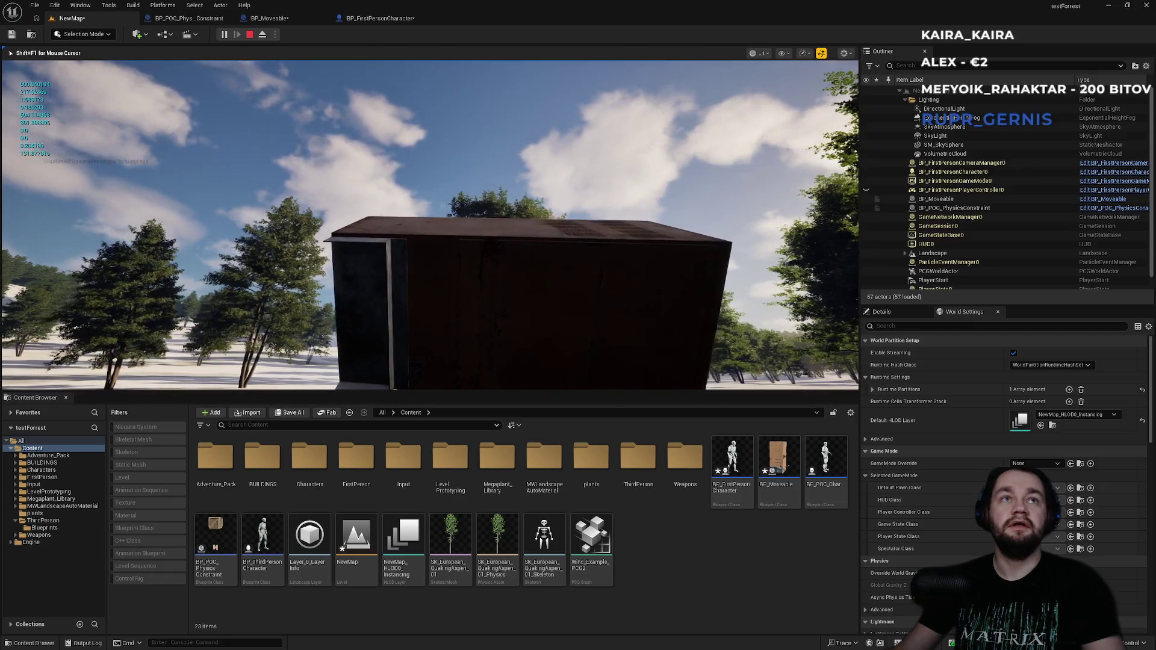
key("Escape")
left_click(404, 23)
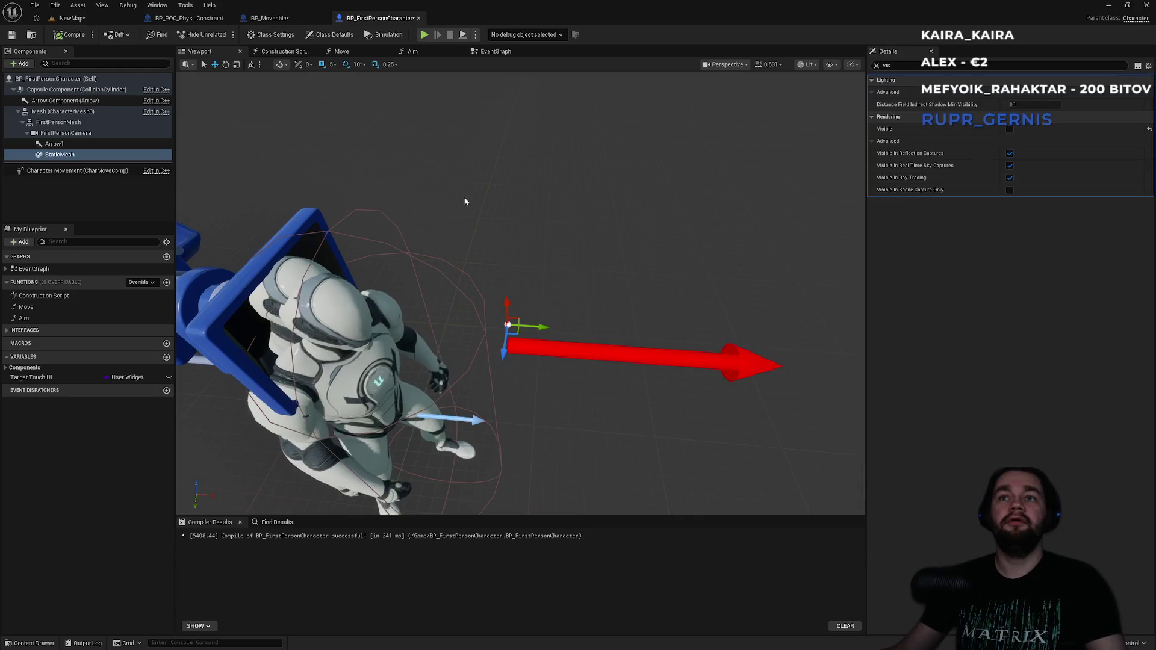
- Wire the velocity's Vector Length into the < comparison and set its threshold to 2.0
left_click(270, 18)
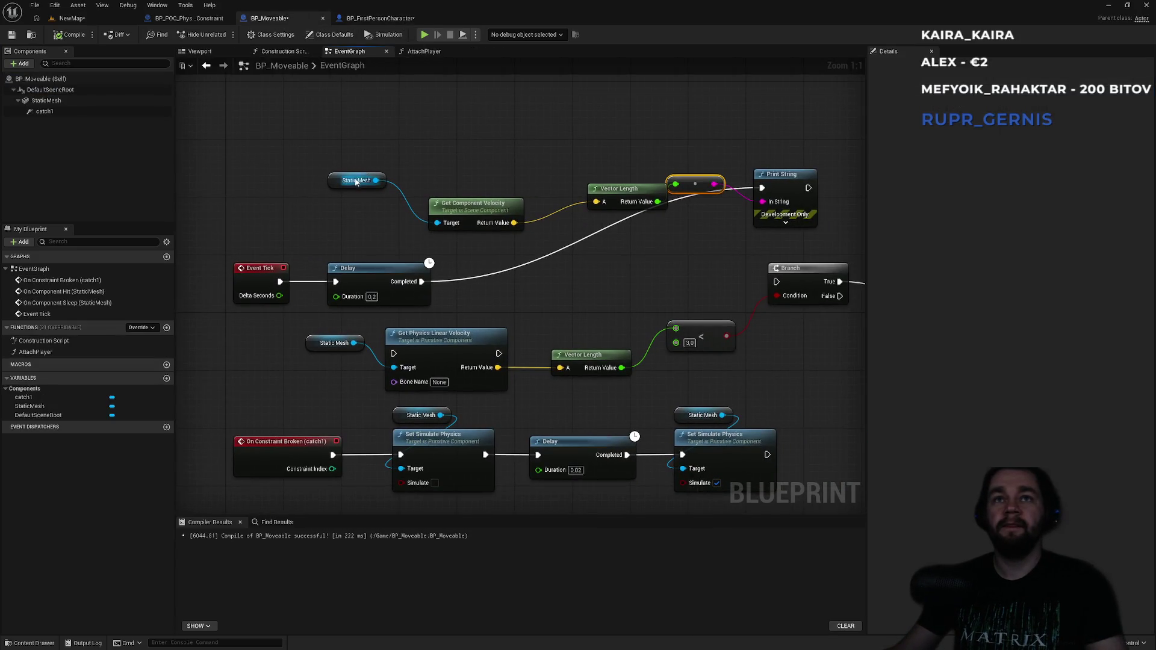
left_click_drag(341, 182, 368, 179)
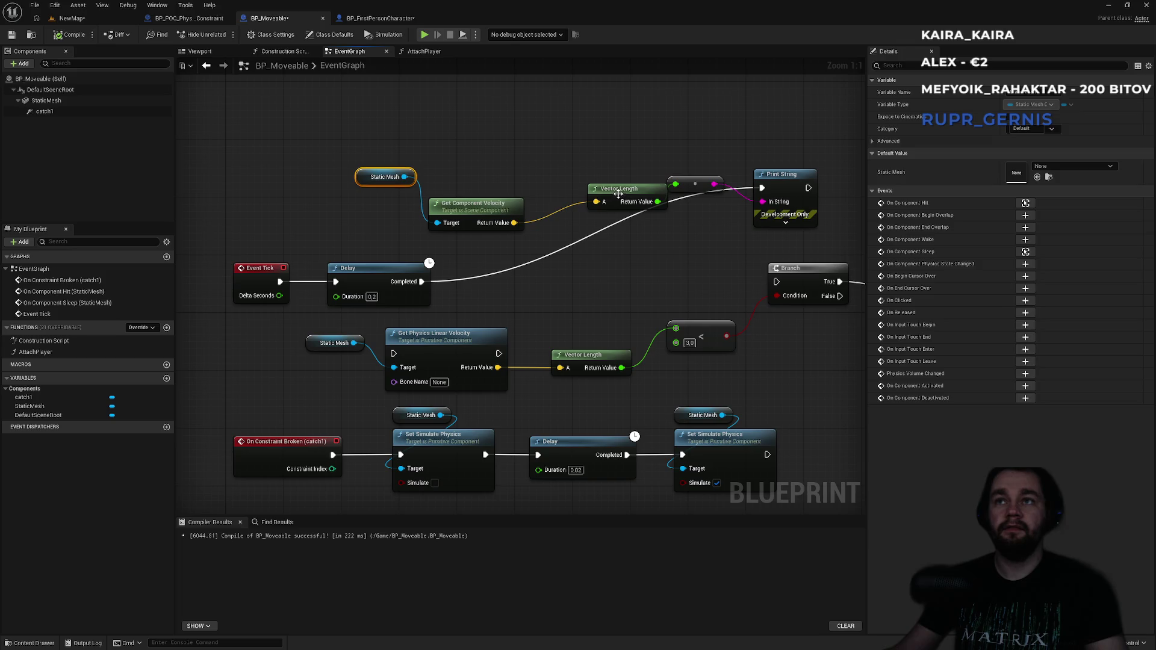
left_click_drag(619, 194, 582, 187)
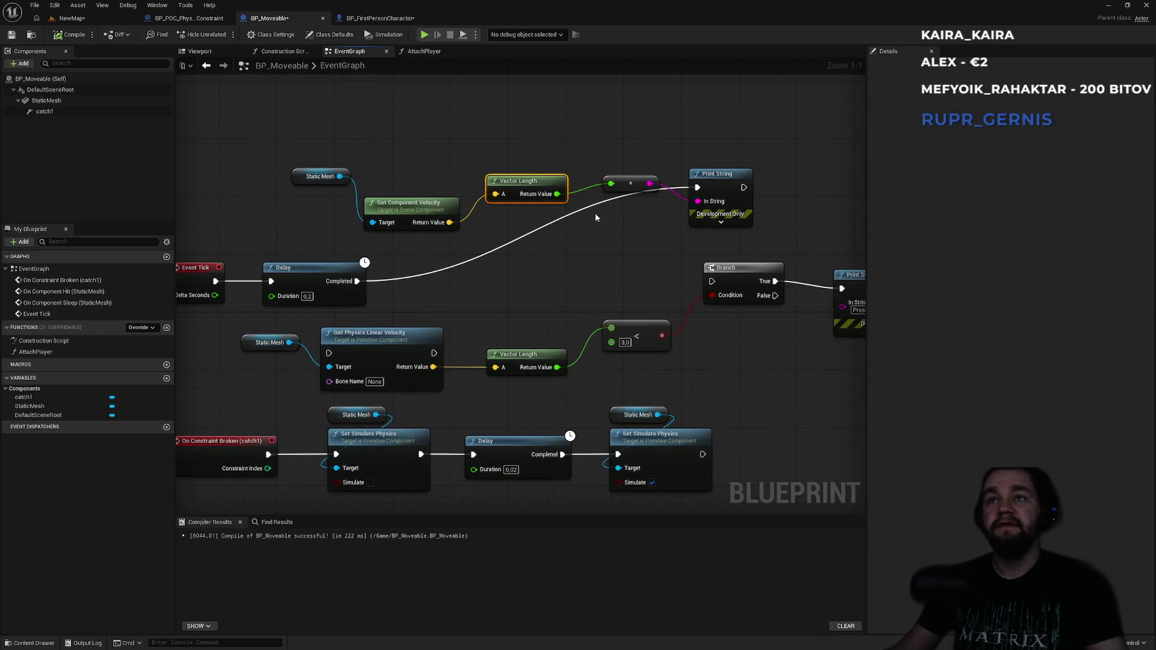
left_click_drag(557, 194, 611, 328)
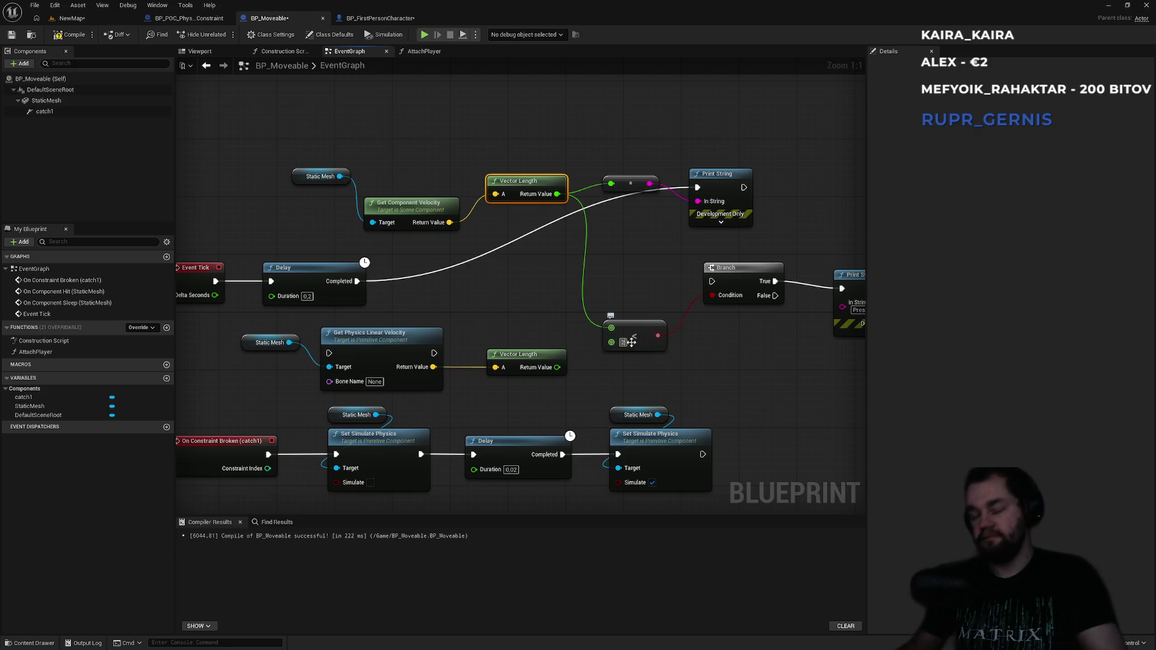
left_click(630, 342)
- Delete the debug Print String and linear velocity nodes, and connect Delay Completed directly to Branch
mouse_move(630, 146)
left_mouse_down()
mouse_move(760, 232)
mouse_move(750, 230)
left_mouse_up()
key("Delete")
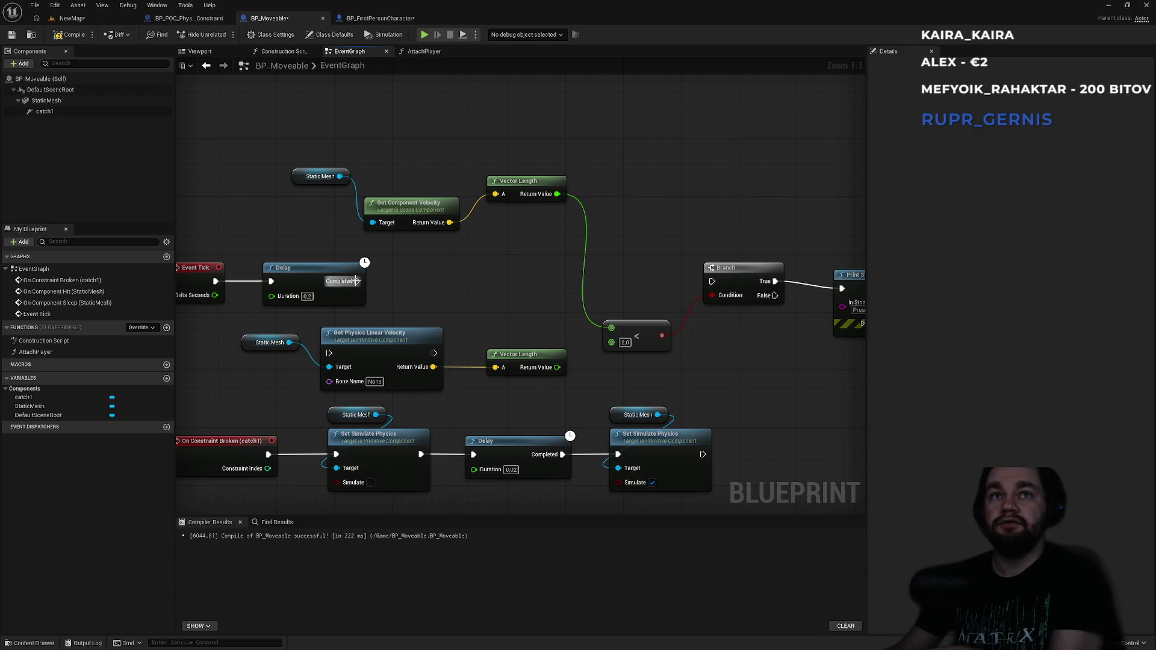
left_click_drag(357, 281, 713, 281)
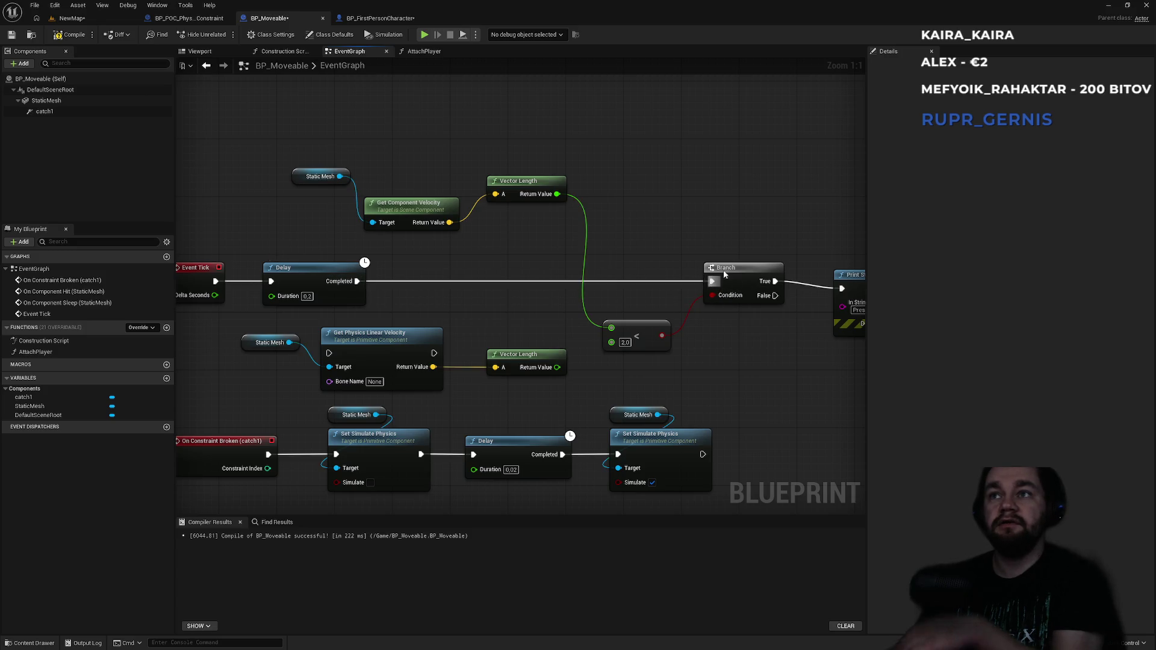
mouse_move(221, 315)
left_mouse_down()
mouse_move(570, 290)
mouse_move(482, 337)
mouse_move(399, 340)
left_mouse_up()
key("Delete")
- Play-test NewMap fullscreen, grabbing and swinging the wooden cabinet, then stop
left_click(101, 23)
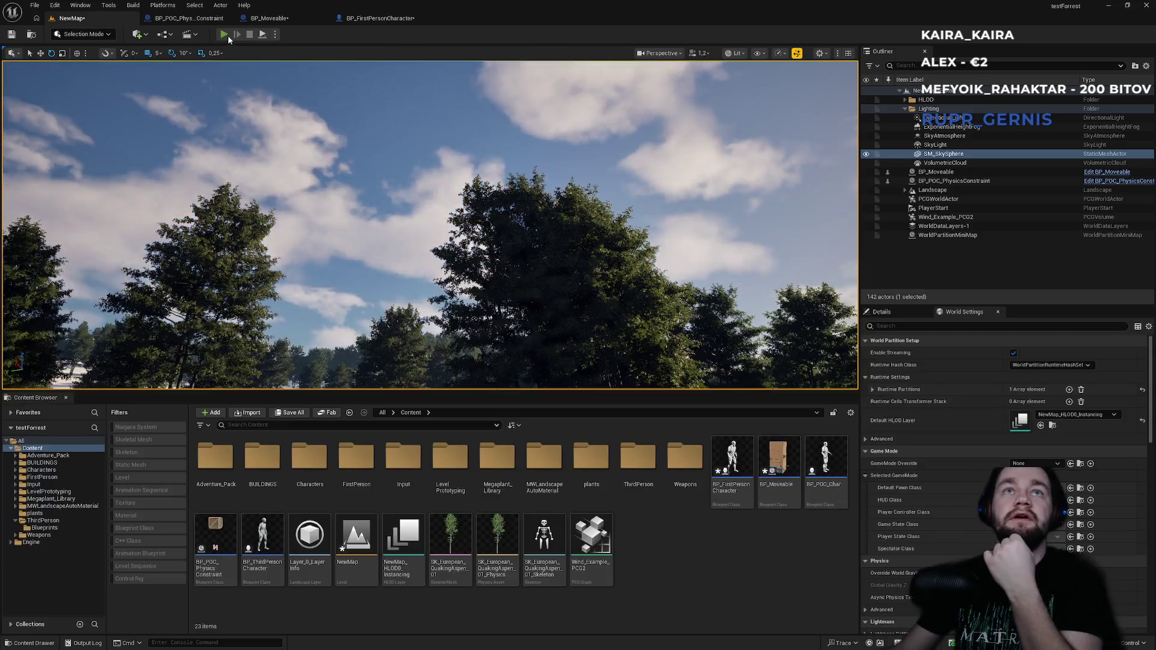
key("alt+p")
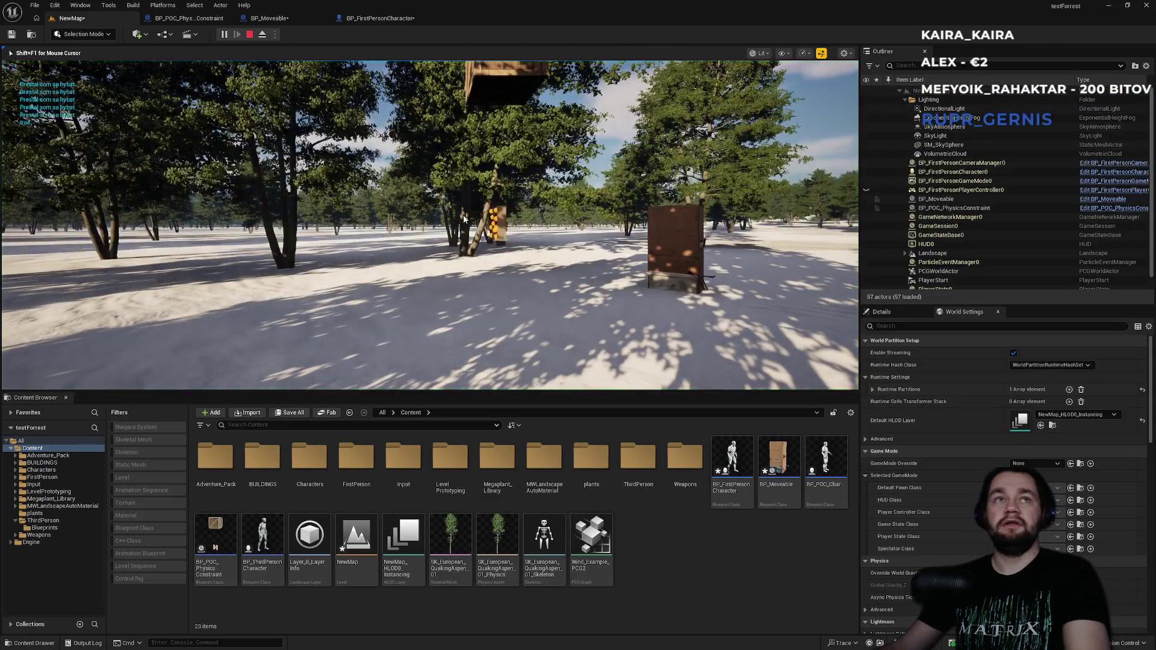
key("F11")
key("w")
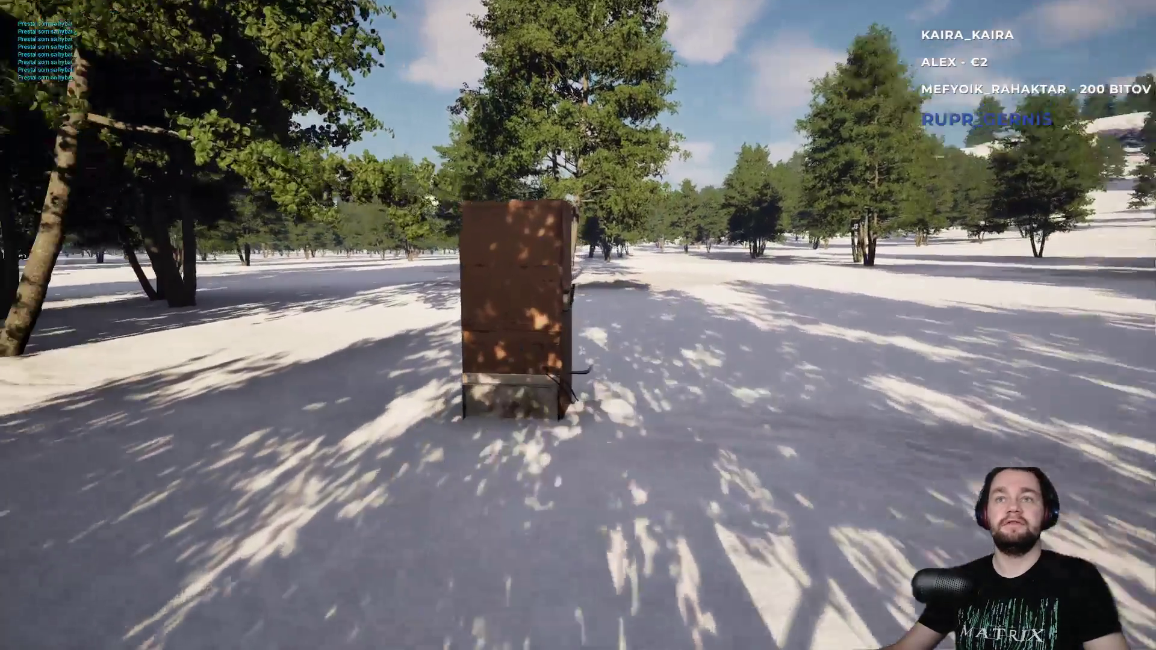
key("w")
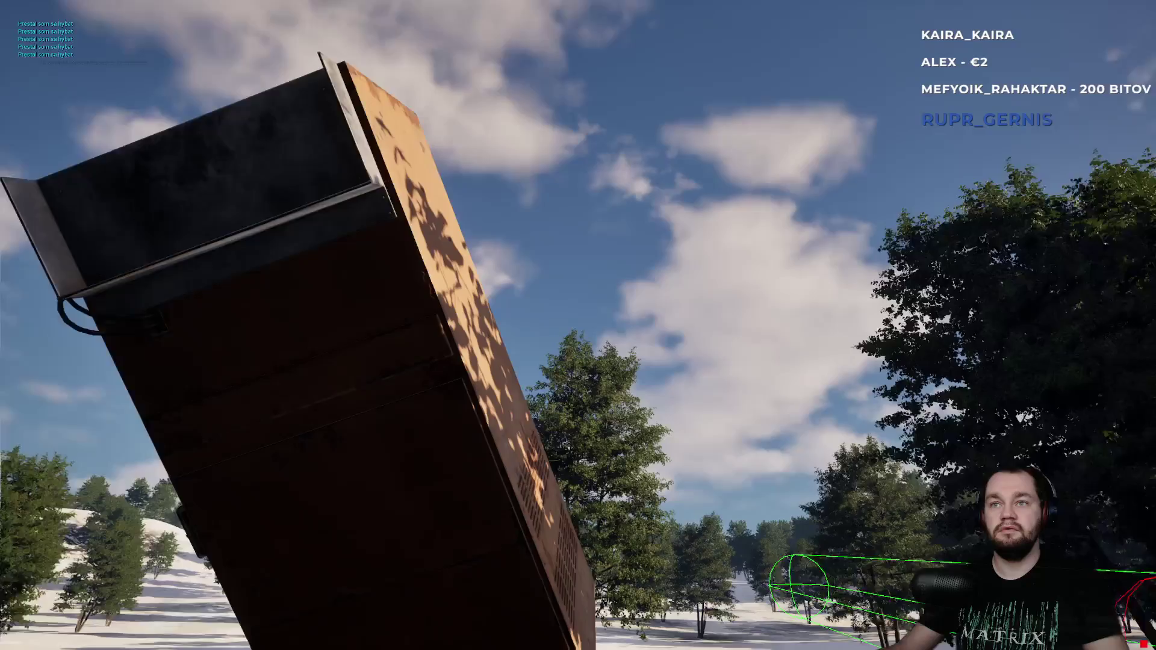
key("Escape")
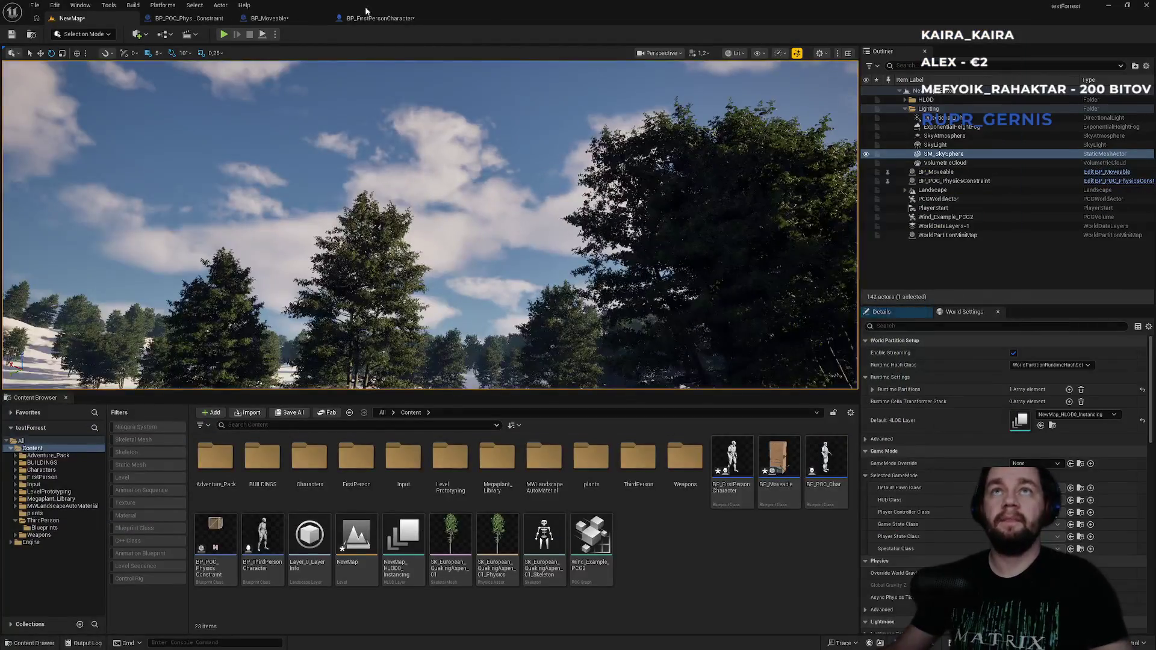
- In the AttachPlayer function, add a Boolean variable IsGrabbed and compile
left_click(377, 18)
left_click(277, 18)
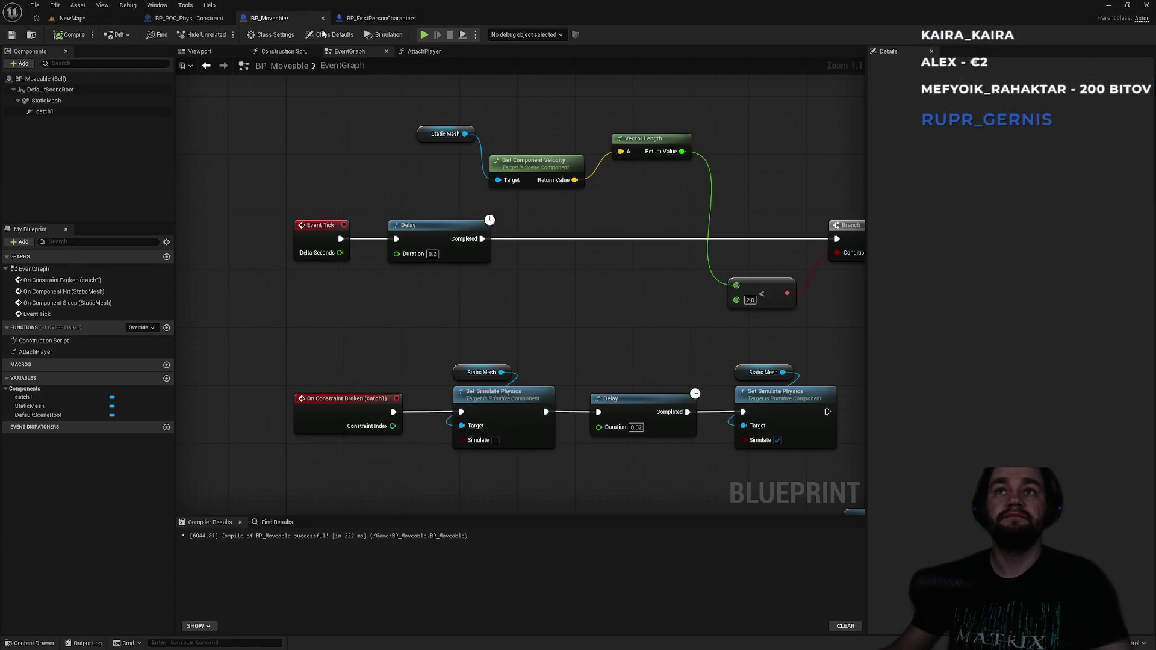
left_click(424, 51)
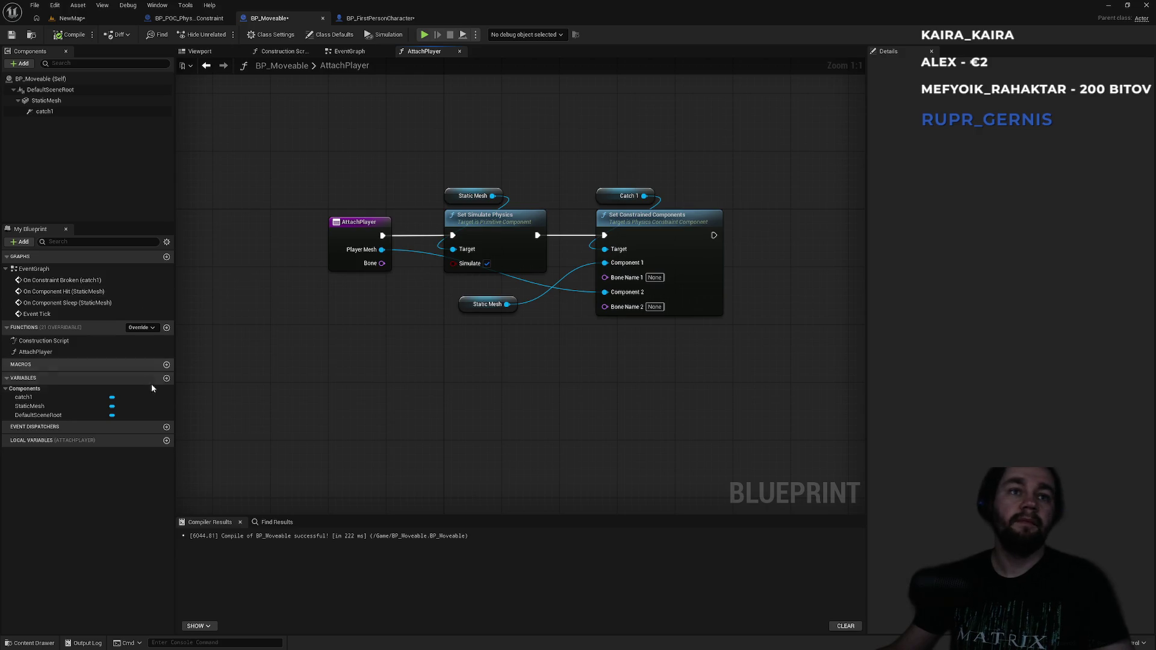
left_click(166, 378)
type("IsGrabbed")
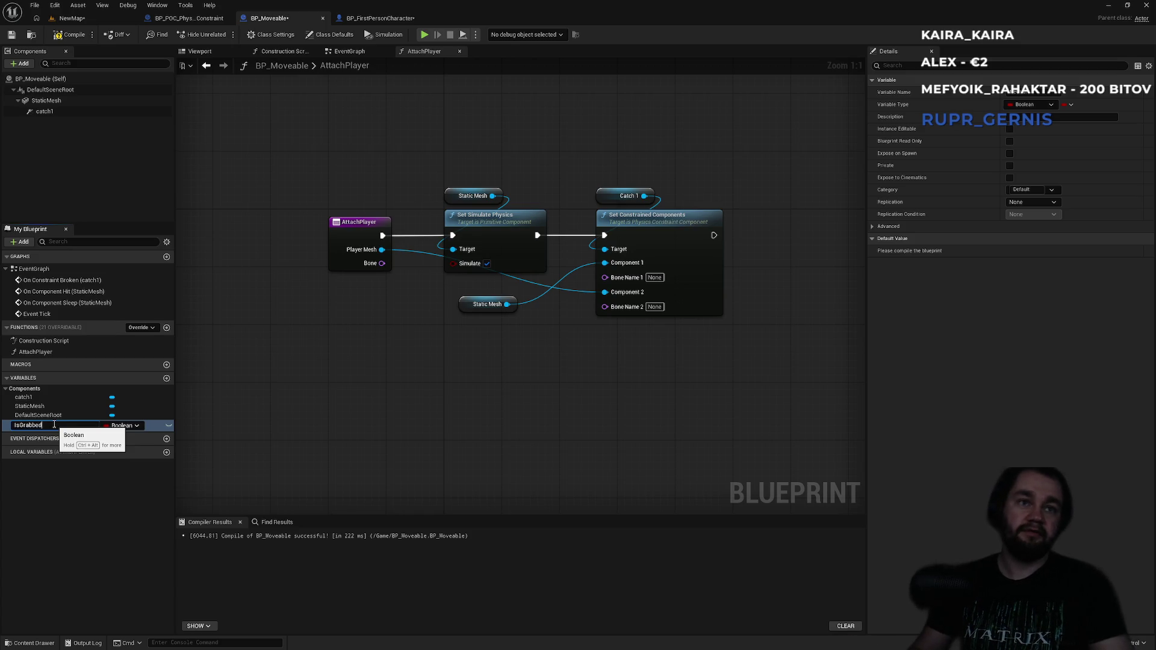
key("Return")
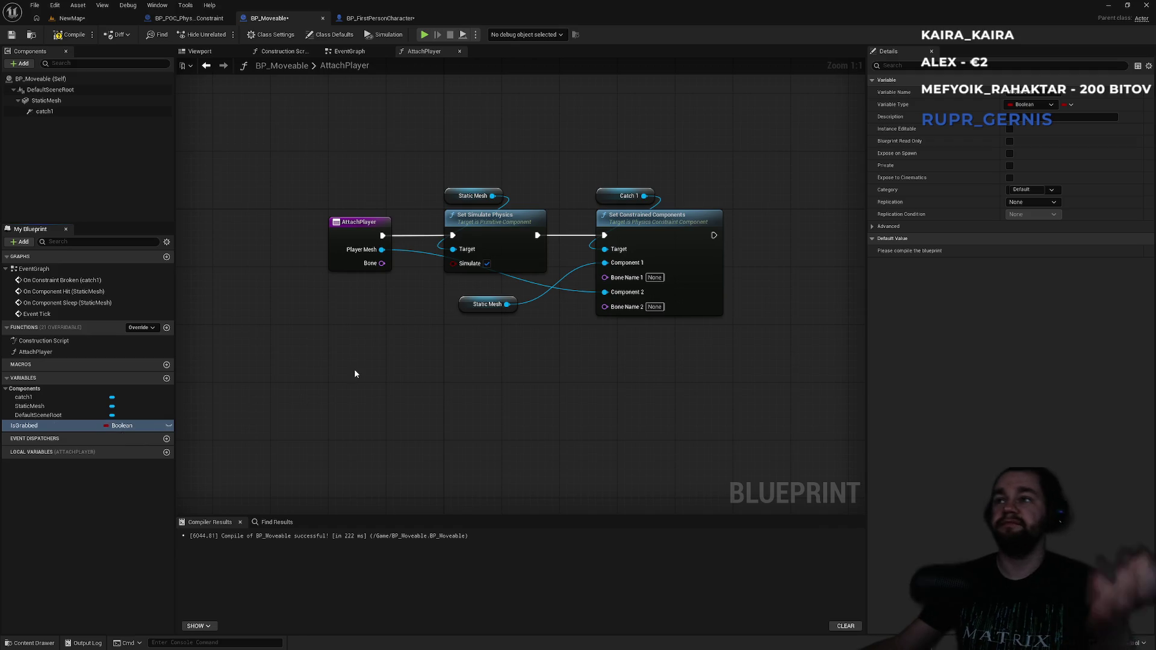
left_click(57, 35)
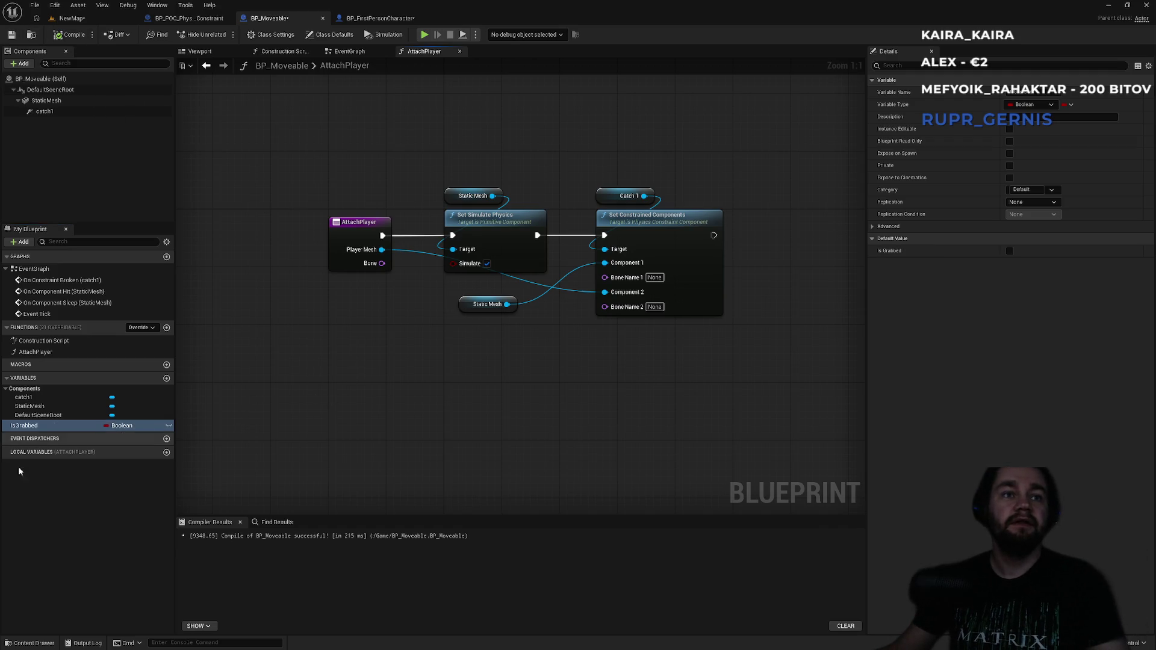
- Set IsGrabbed to true after Set Constrained Components, then save all assets
mouse_move(34, 433)
left_mouse_down()
mouse_move(700, 325)
mouse_move(758, 246)
mouse_move(714, 236)
left_mouse_up()
left_click(783, 277)
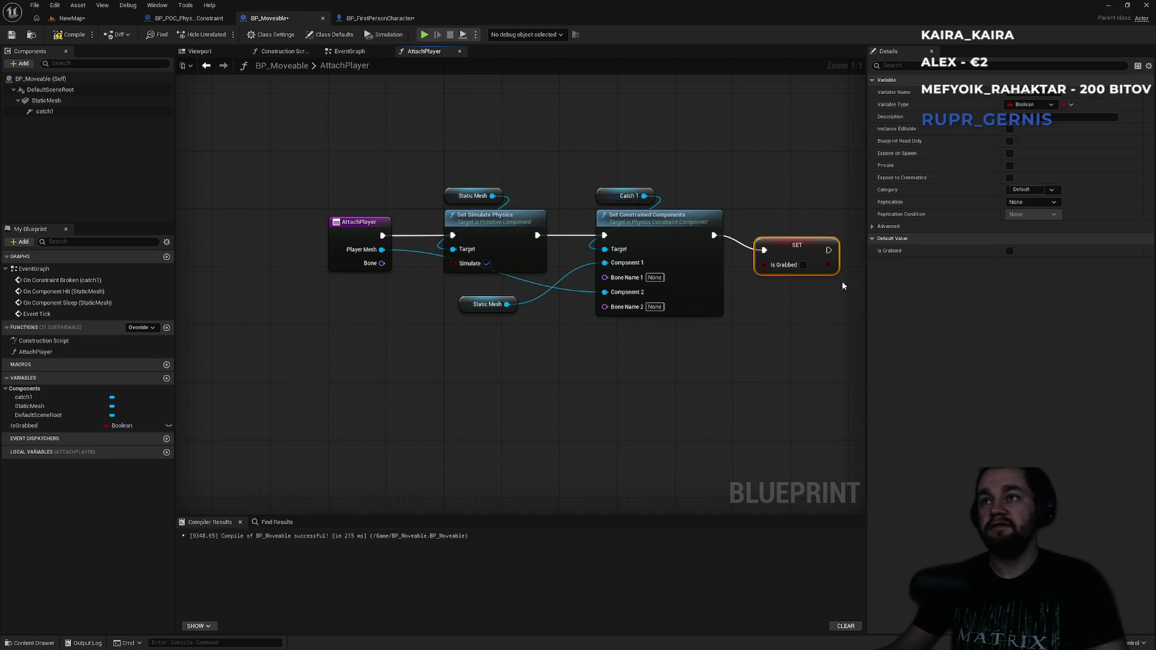
left_click(804, 266)
left_click_drag(808, 253, 815, 238)
key("ctrl+shift+s")
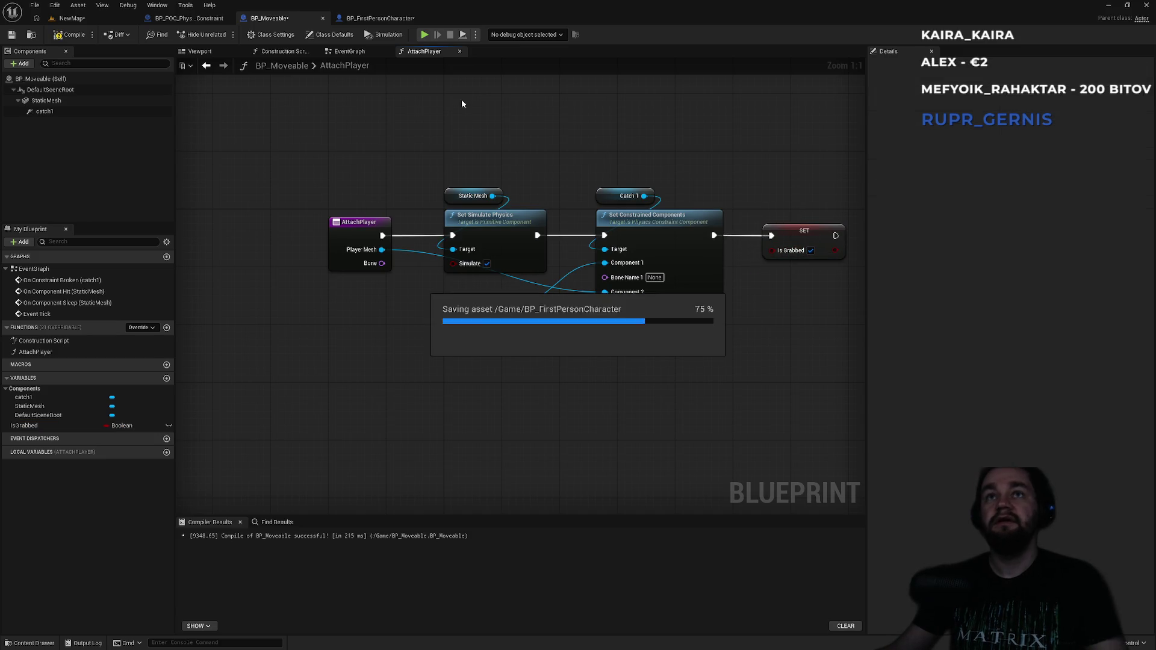
- In the EventGraph, add a Set IsGrabbed node after Set Simulate Physics on constraint break
left_click(371, 52)
mouse_move(530, 315)
left_mouse_down()
mouse_move(403, 213)
mouse_move(254, 184)
left_mouse_up()
mouse_move(24, 425)
left_mouse_down()
mouse_move(697, 284)
mouse_move(552, 281)
left_mouse_up()
left_click(683, 304)
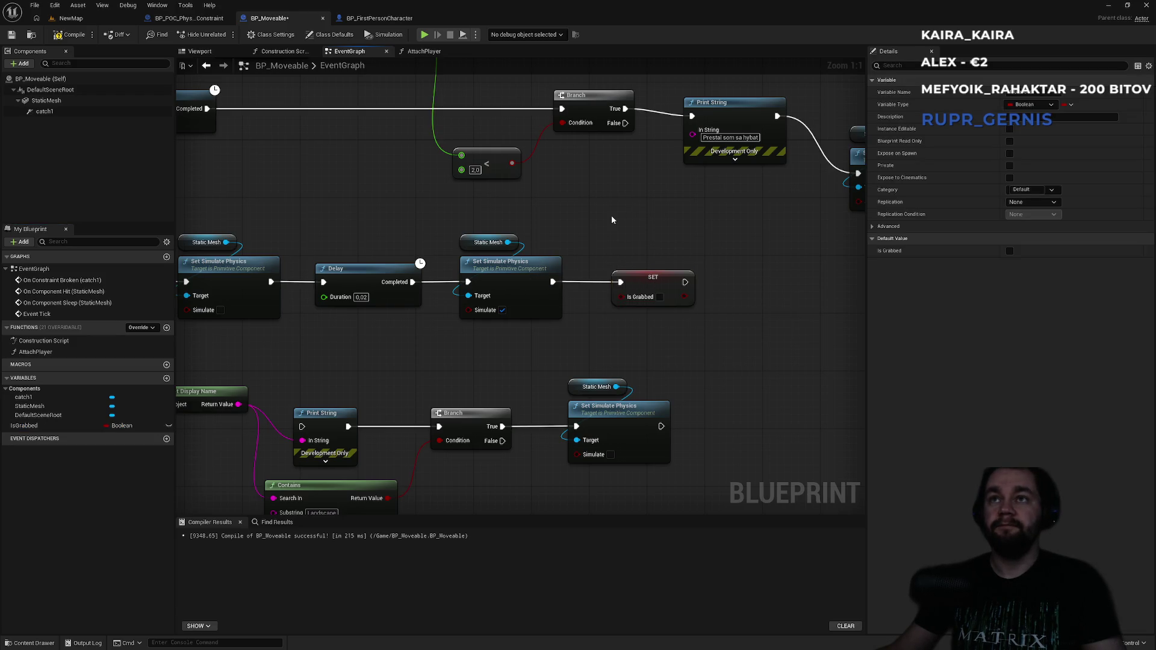
- Add a Get IsGrabbed node feeding a NOT Boolean node near the speed comparison
left_click_drag(612, 215, 750, 405)
mouse_move(282, 319)
left_mouse_down()
mouse_move(389, 318)
mouse_move(43, 286)
left_mouse_up()
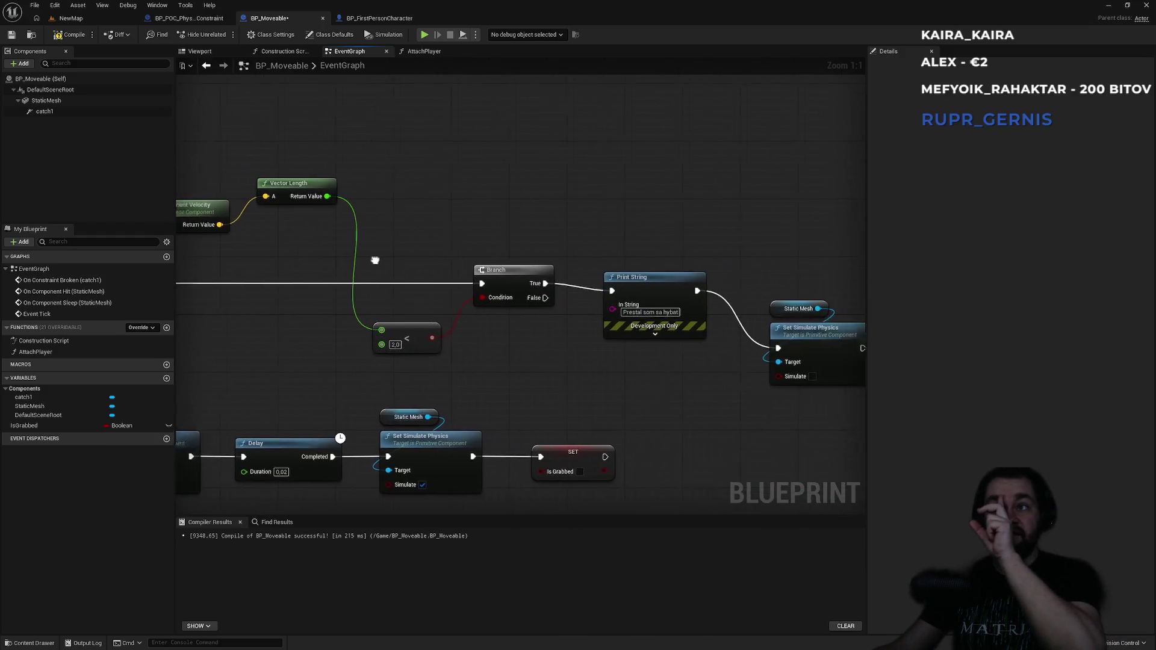
mouse_move(481, 229)
left_mouse_down()
mouse_move(422, 216)
mouse_move(689, 233)
left_mouse_up()
left_click_drag(608, 368, 621, 303)
mouse_move(103, 425)
left_mouse_down()
mouse_move(557, 309)
mouse_move(669, 325)
mouse_move(657, 318)
left_mouse_up()
left_click(587, 330)
type("not")
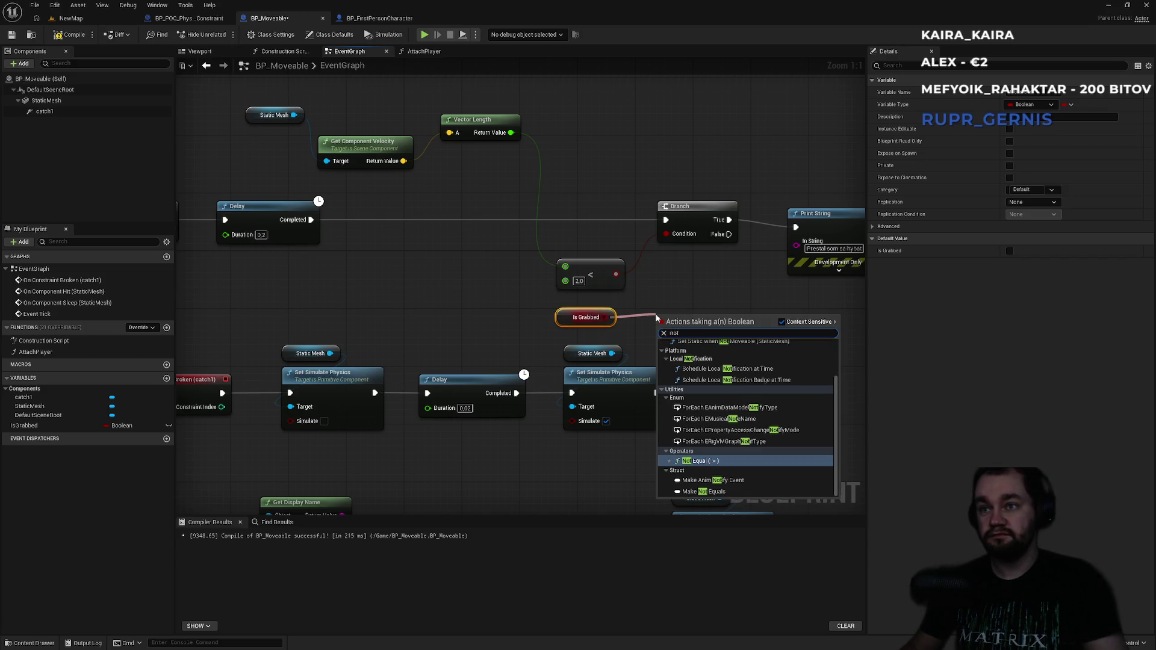
scroll(729, 373, "up", 2)
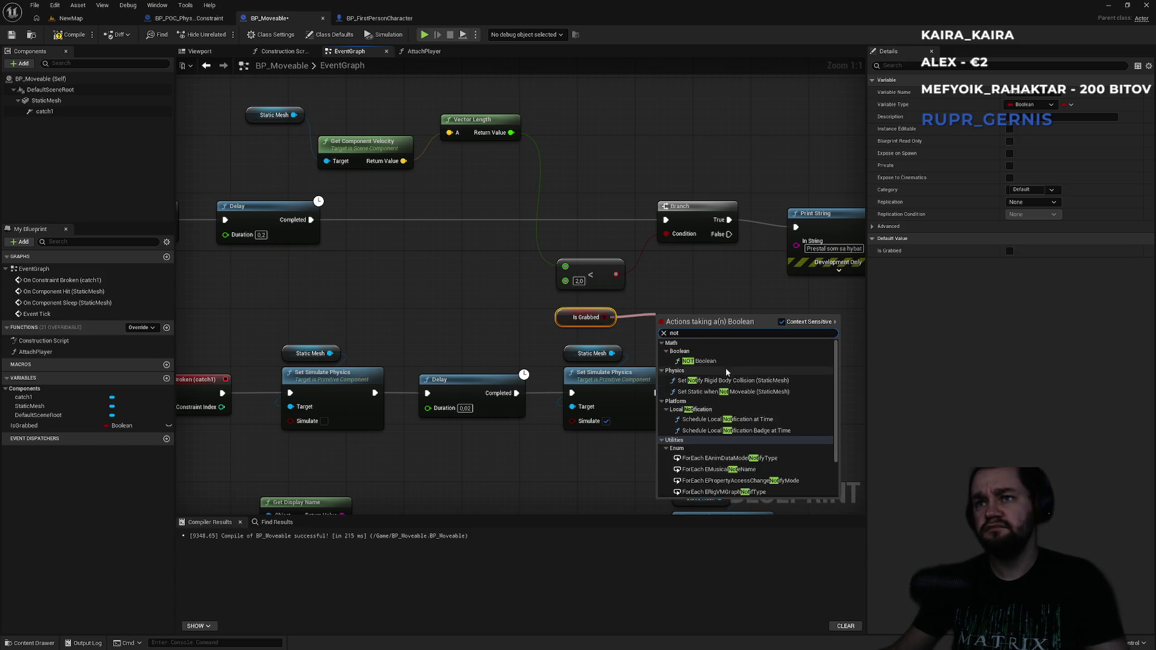
left_click(699, 361)
- Insert an AND between the < comparison and Branch Condition, with NOT as its second input
mouse_move(653, 309)
left_mouse_down()
mouse_move(496, 339)
mouse_move(430, 330)
left_mouse_up()
left_click(612, 313)
left_click_drag(532, 287, 575, 283)
type("and")
key("Return")
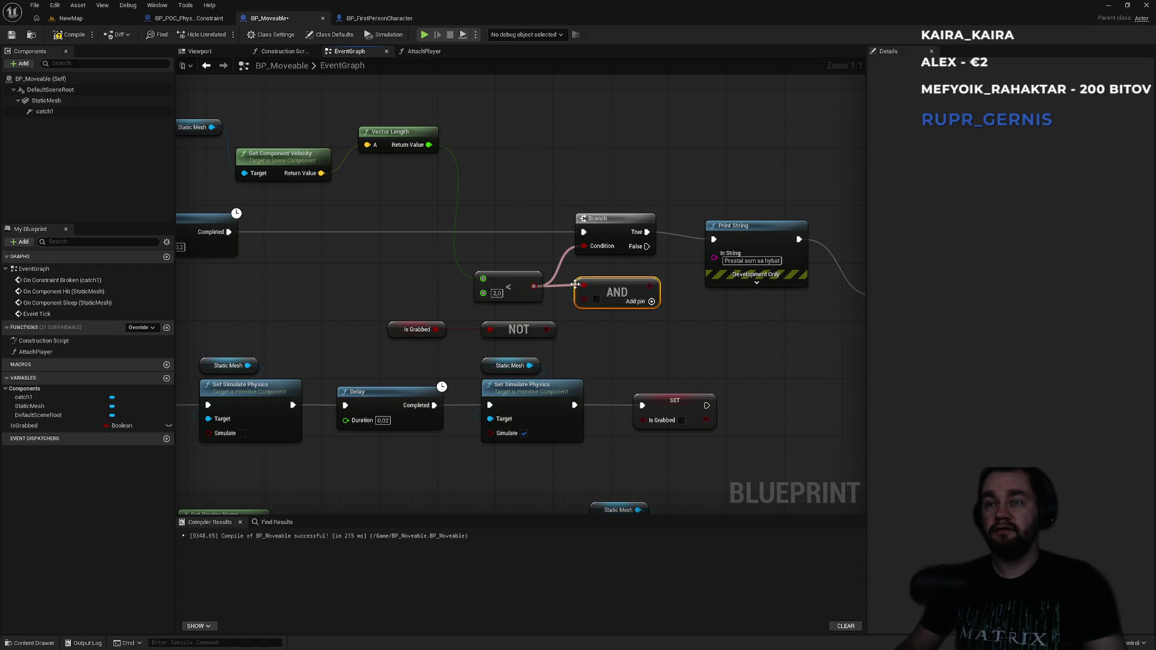
mouse_move(547, 329)
left_mouse_down()
mouse_move(619, 305)
mouse_move(584, 246)
left_mouse_up()
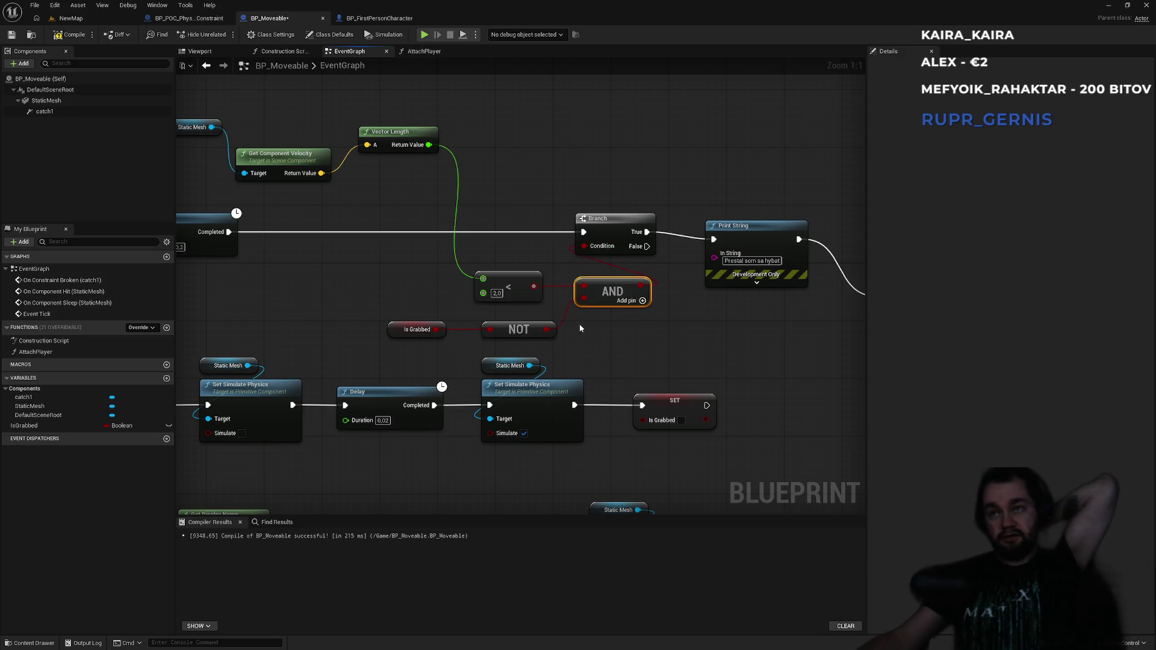
left_click(71, 18)
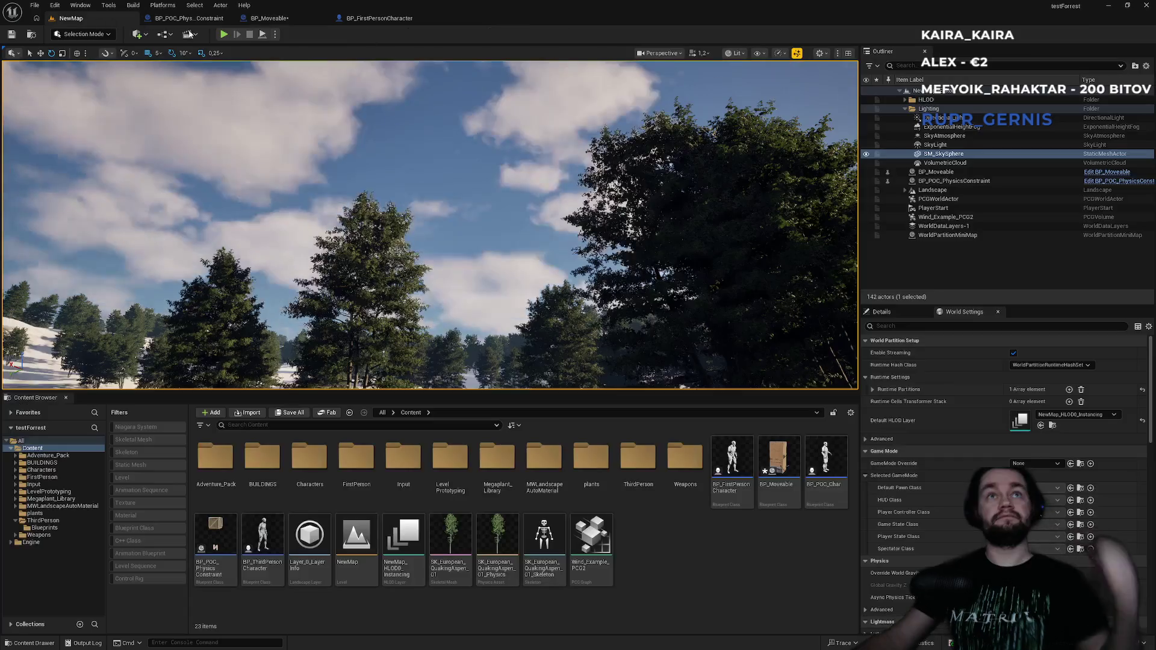
- Play-test NewMap by grabbing the rusty box and dropping it onto the snow
key("alt+p")
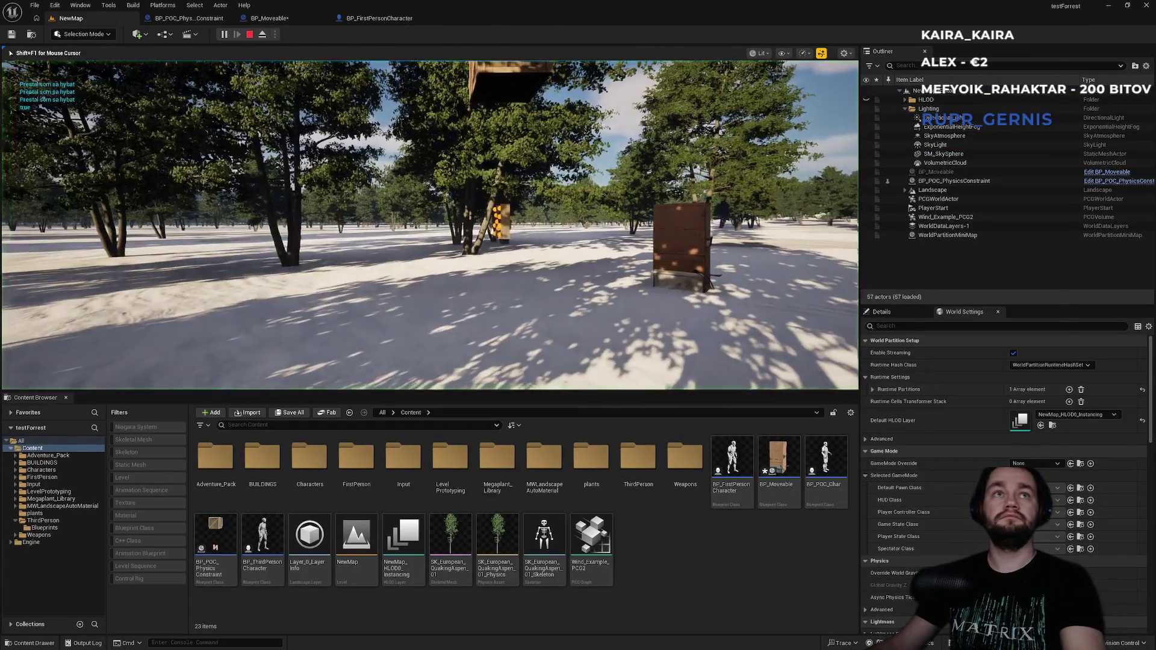
key("F11")
key("w")
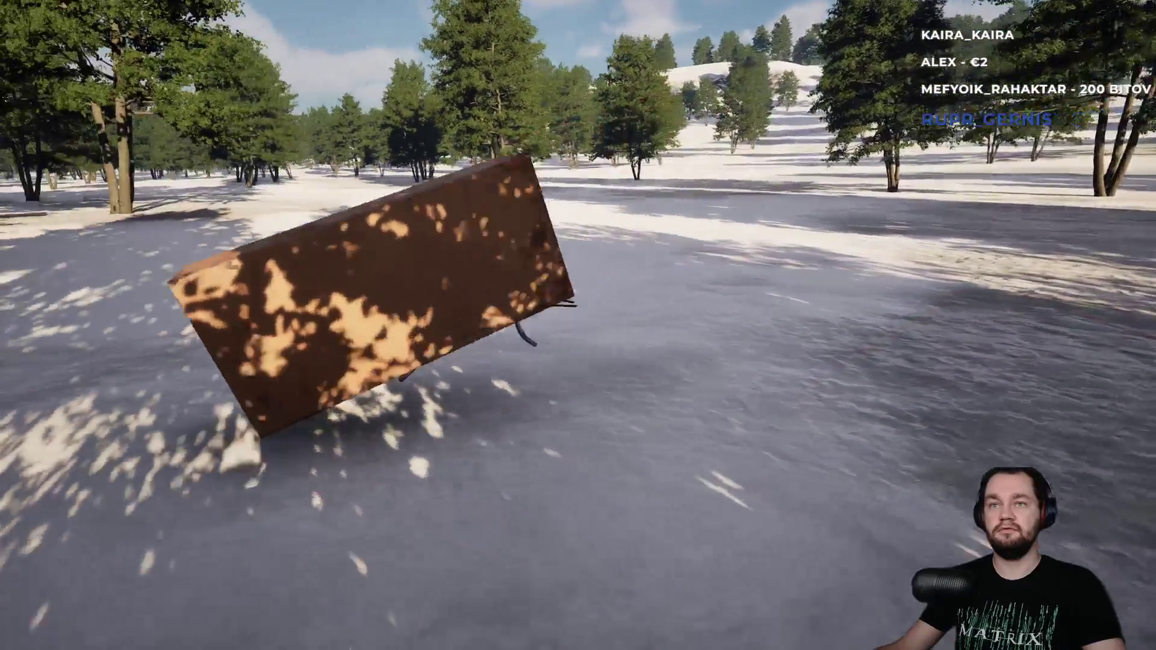
key("w")
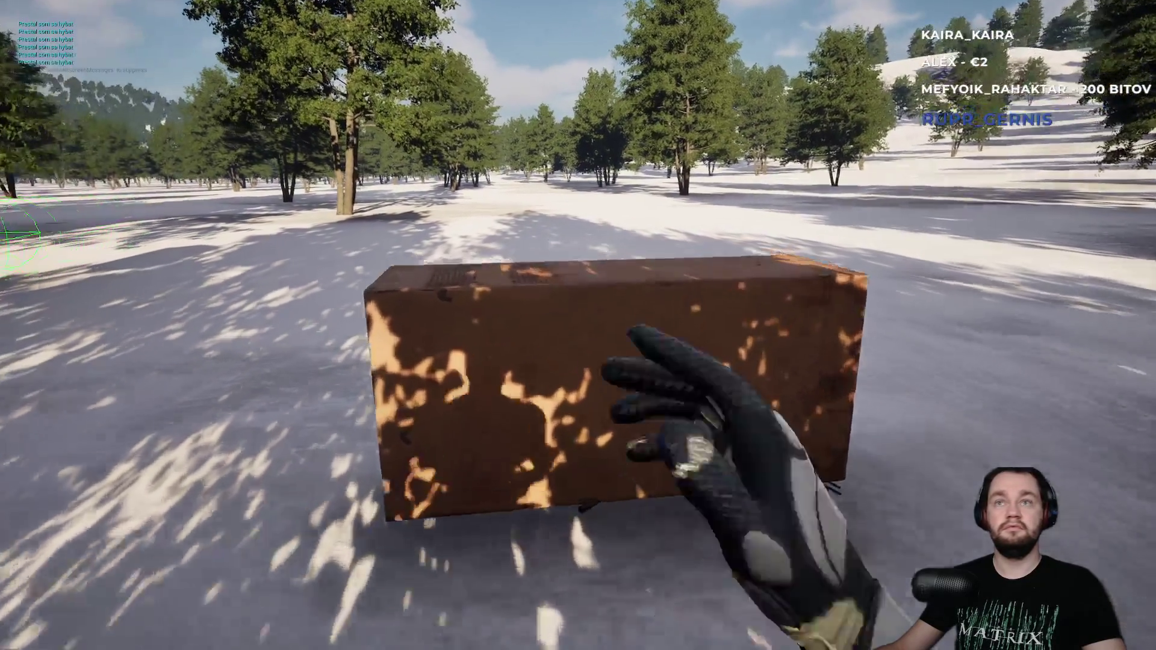
key("w")
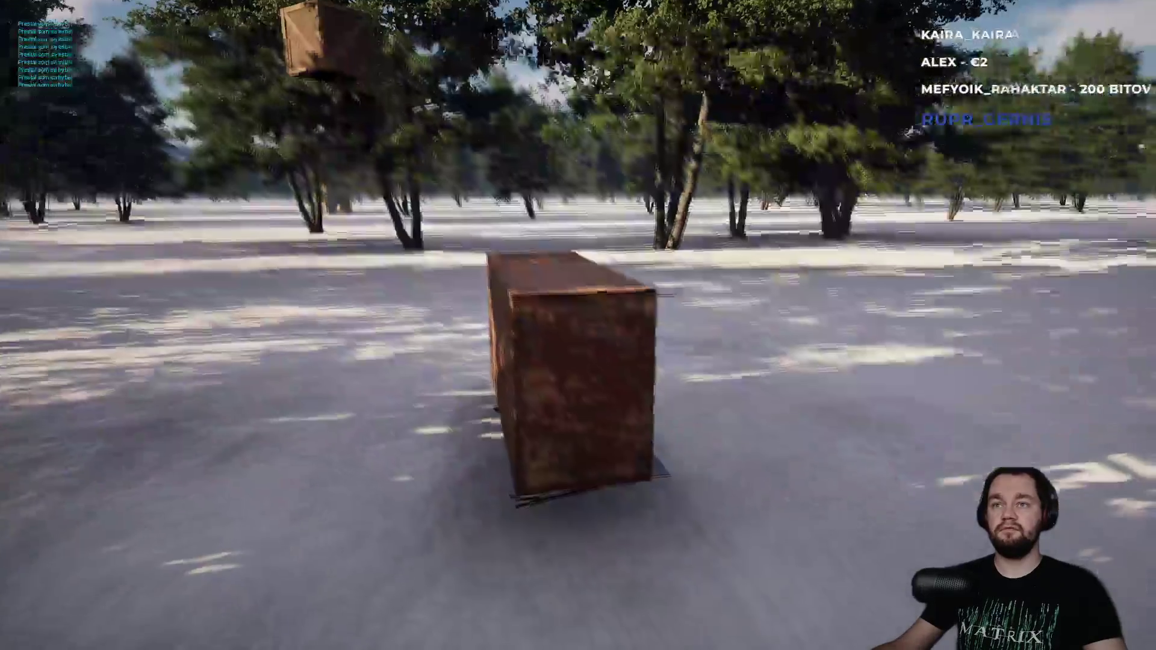
key("e")
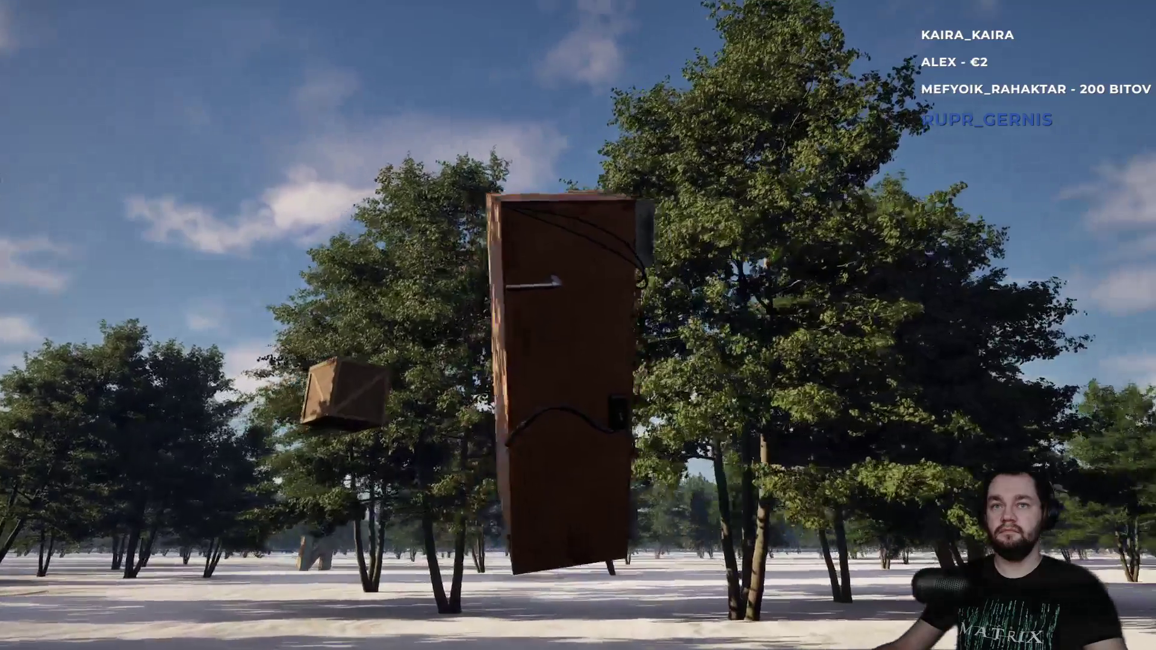
key("e")
key("w")
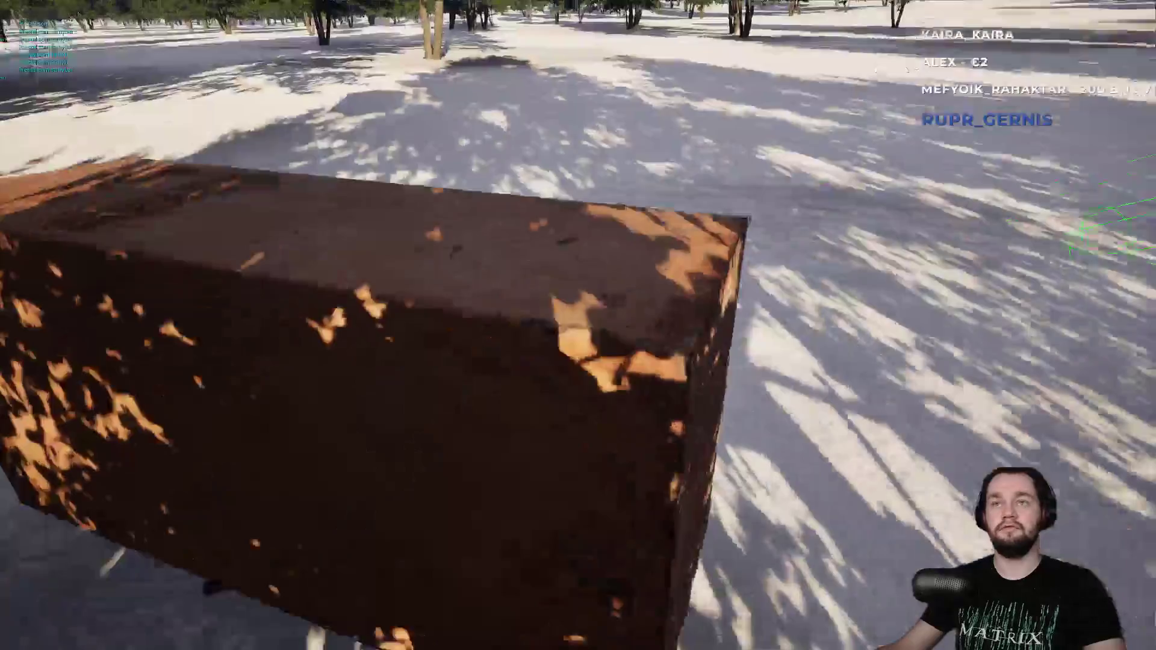
key("Escape")
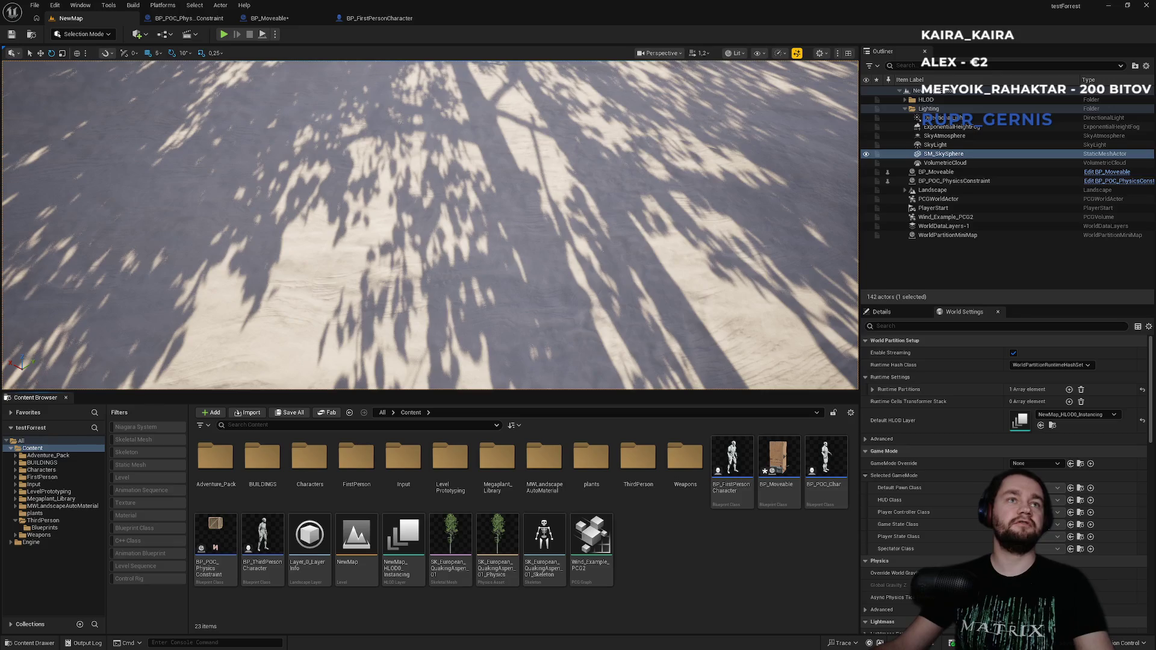
left_click(269, 18)
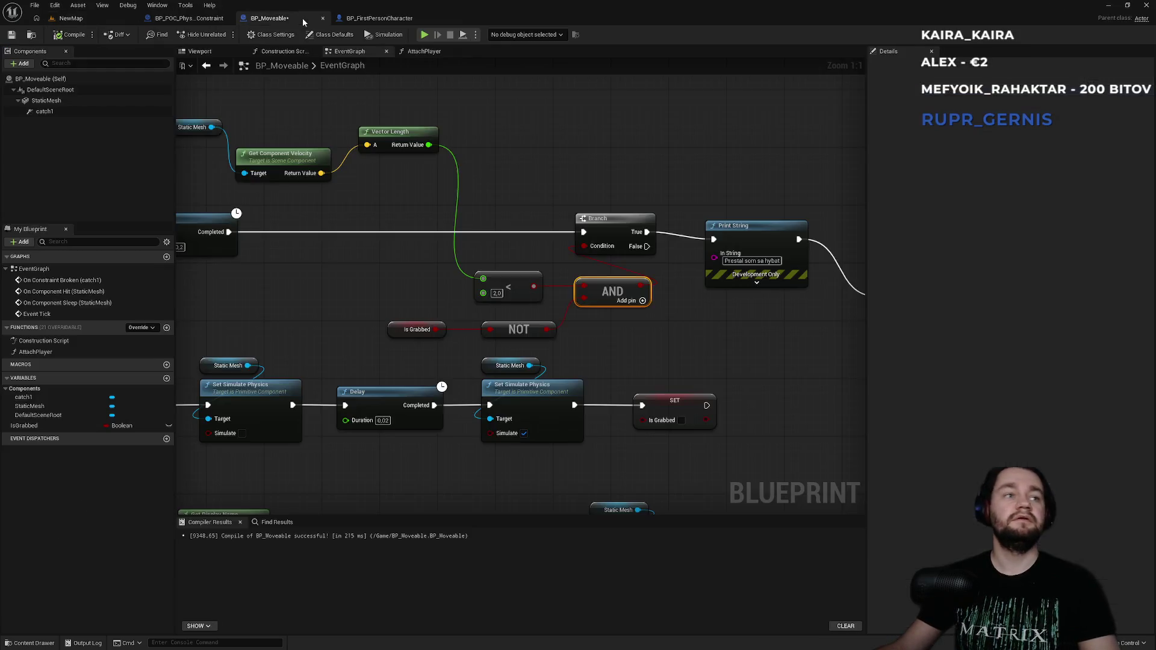
- Rearrange the physics, Branch and velocity node groups in the EventGraph
scroll(413, 169, "down", 2)
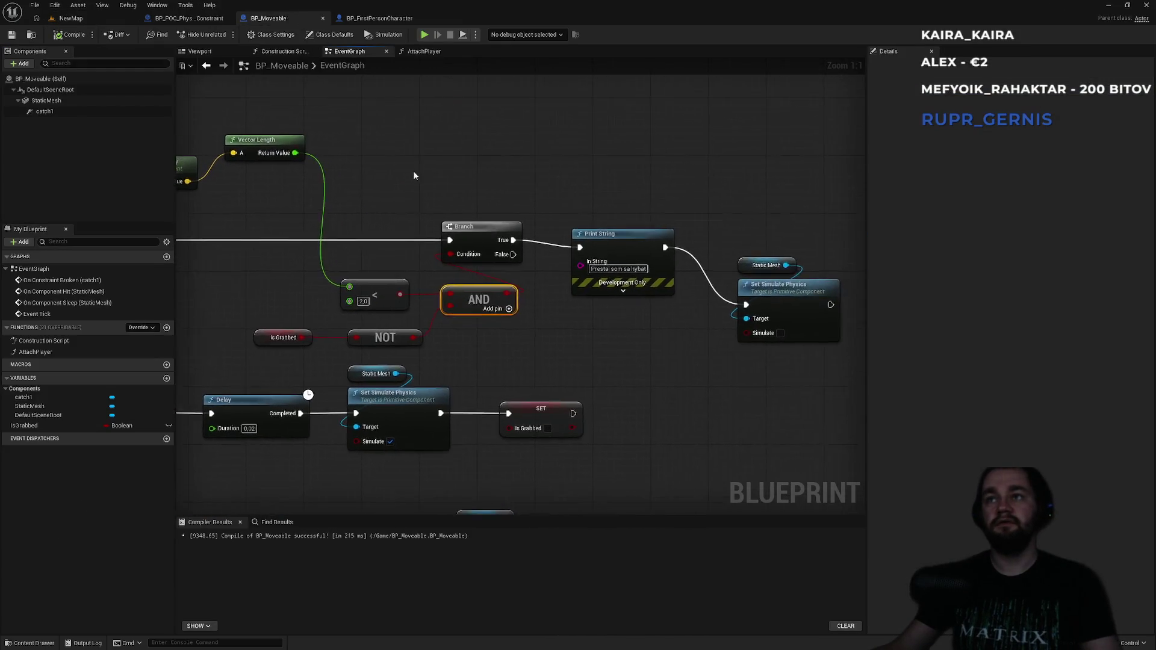
mouse_move(666, 185)
left_mouse_down()
mouse_move(735, 304)
mouse_move(676, 240)
mouse_move(673, 220)
left_mouse_up()
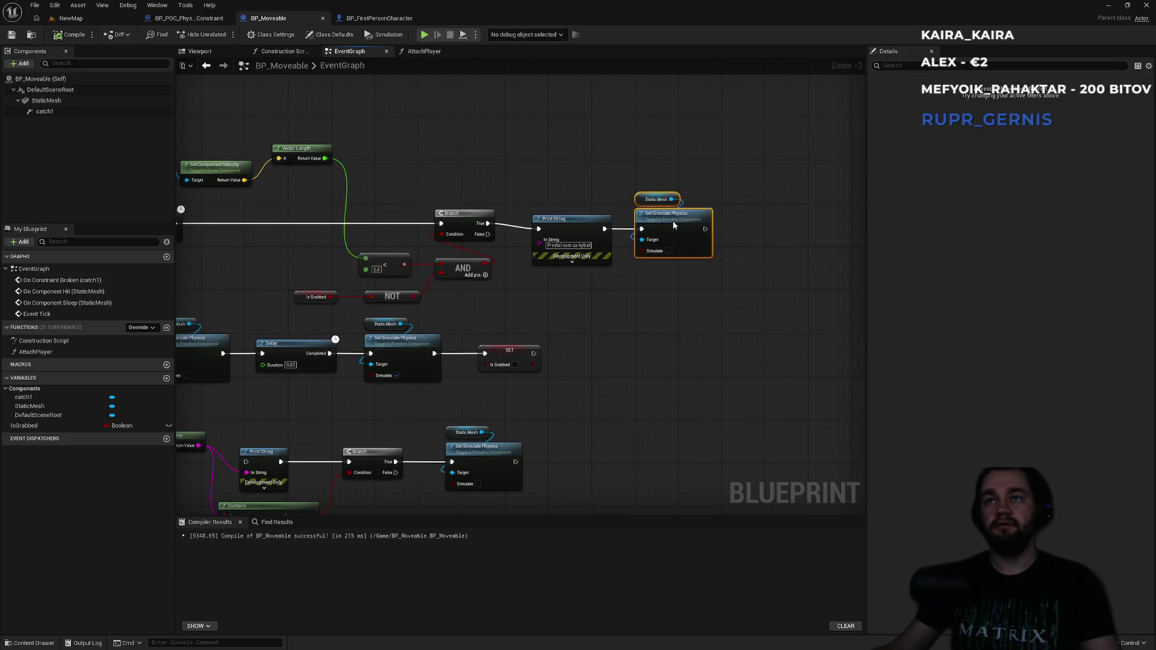
mouse_move(698, 163)
left_mouse_down()
mouse_move(592, 226)
mouse_move(556, 220)
left_mouse_up()
left_click_drag(566, 228, 560, 223)
mouse_move(593, 157)
left_mouse_down()
mouse_move(749, 241)
mouse_move(457, 241)
mouse_move(541, 220)
mouse_move(528, 220)
left_mouse_up()
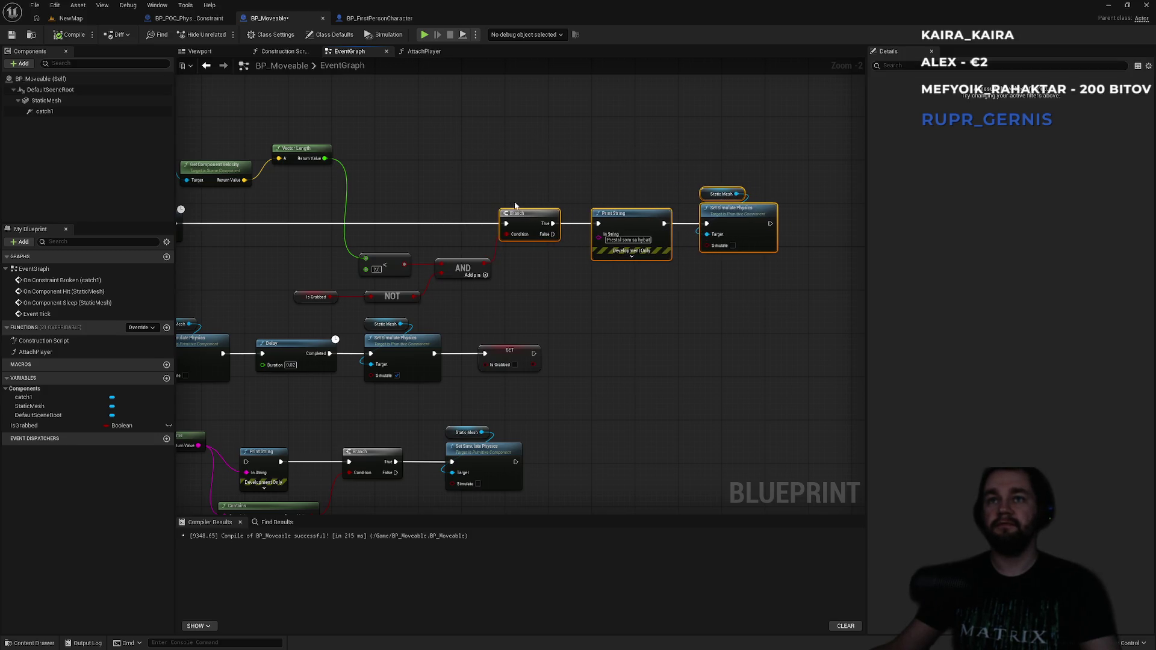
mouse_move(425, 128)
left_mouse_down()
mouse_move(582, 193)
mouse_move(651, 189)
left_mouse_up()
left_click(696, 250)
left_click_drag(696, 250, 588, 225)
mouse_move(650, 327)
left_mouse_down()
mouse_move(778, 280)
mouse_move(460, 342)
mouse_move(288, 348)
left_mouse_up()
- Shift the On Constraint Broken row and the On Component Hit group downward
left_click_drag(355, 303, 349, 319)
left_click(378, 274)
left_click_drag(379, 274, 409, 143)
mouse_move(821, 248)
left_mouse_down()
mouse_move(472, 372)
mouse_move(384, 322)
left_mouse_up()
left_click_drag(386, 280, 380, 307)
left_click(558, 435)
- Delete the On Component Sleep event and its Print String node
left_click_drag(559, 435, 374, 478)
mouse_move(270, 418)
left_mouse_down()
mouse_move(543, 495)
mouse_move(551, 486)
left_mouse_up()
key("Delete")
- Move the lower node group further down and the On Component Hit node left
left_click_drag(306, 266, 793, 392)
left_click_drag(777, 306, 776, 387)
left_click(677, 265)
left_click_drag(319, 365, 271, 365)
left_click(437, 304)
mouse_move(438, 306)
left_mouse_down()
mouse_move(298, 319)
mouse_move(297, 460)
left_mouse_up()
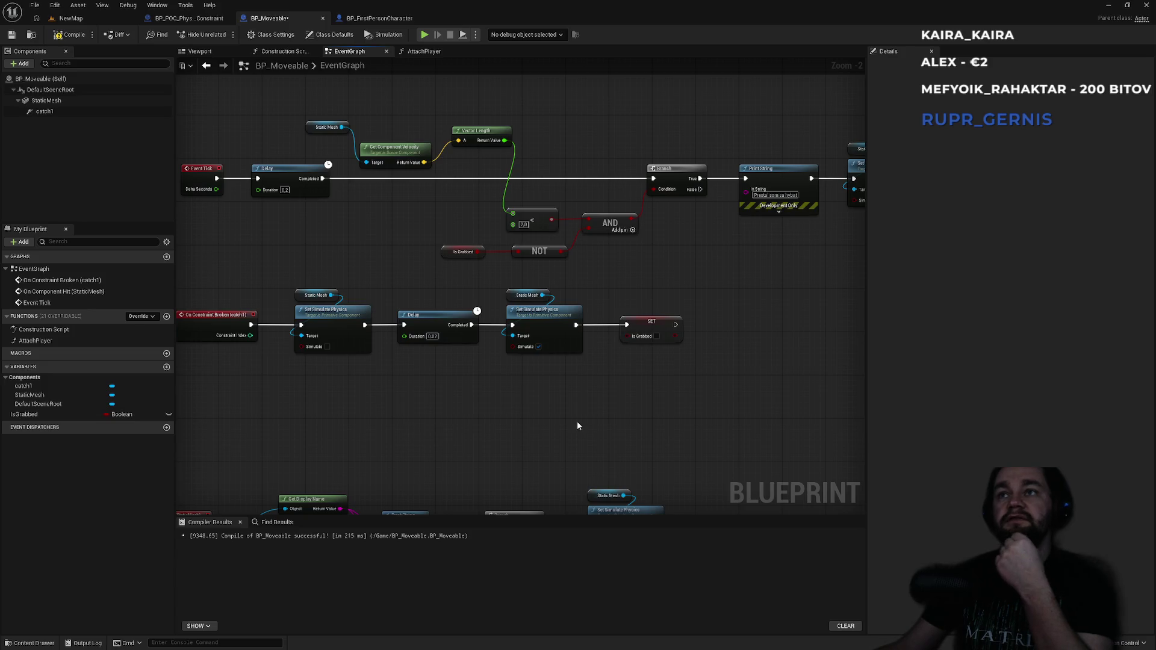
scroll(577, 426, "down", 1)
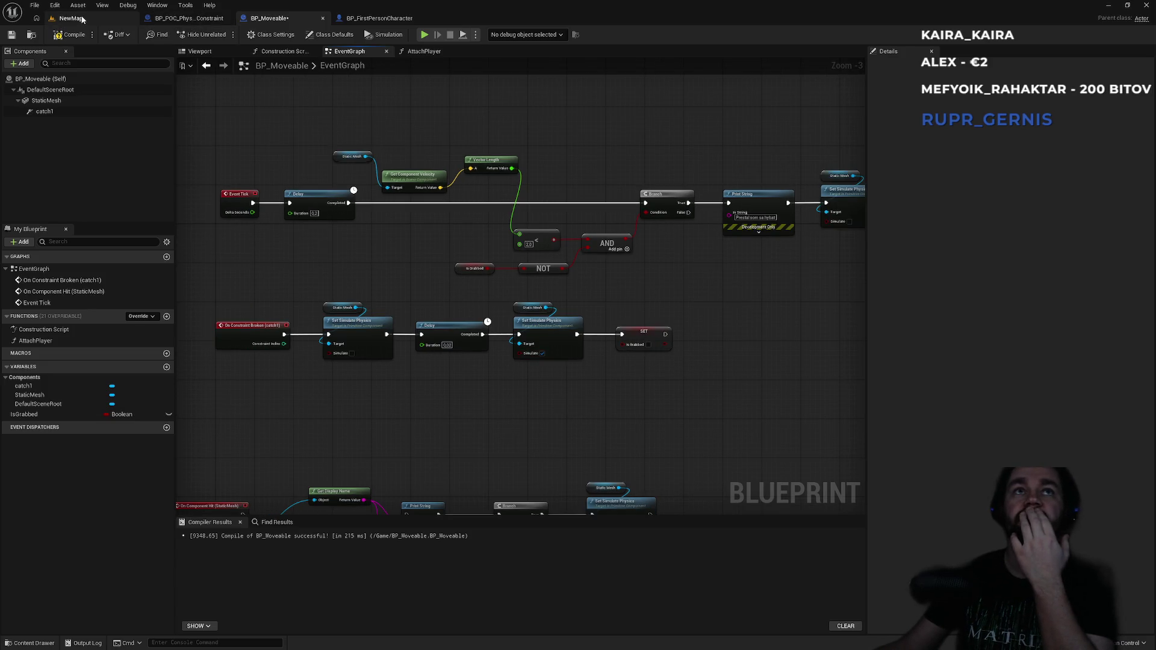
left_click(71, 19)
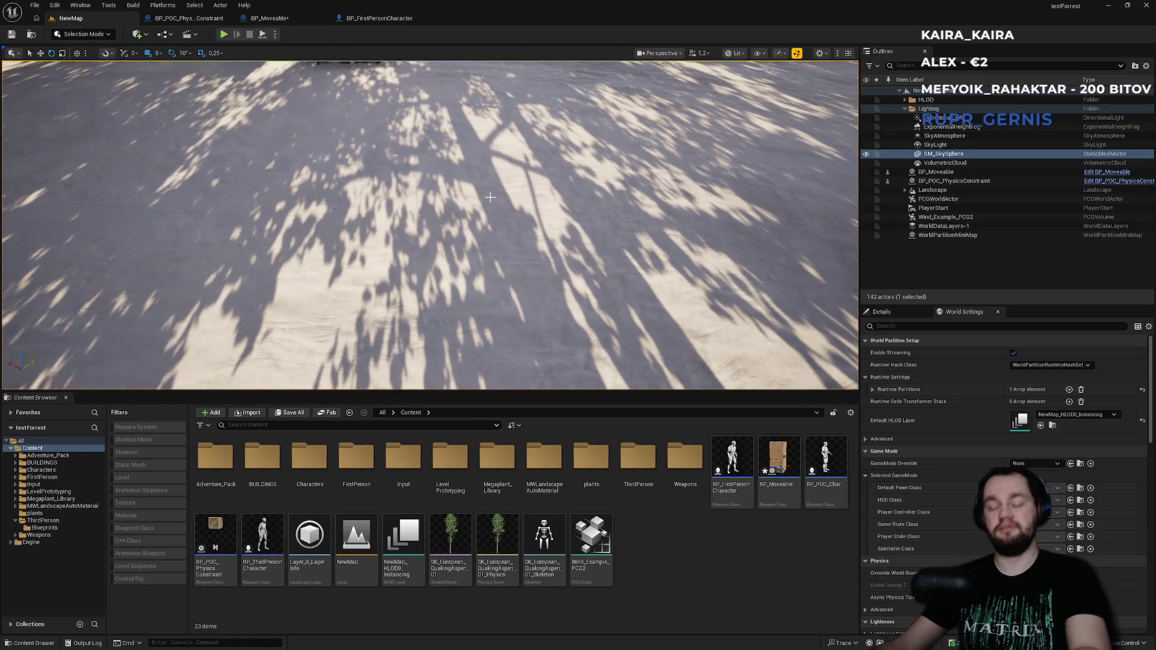
- Play-test NewMap fullscreen: grab, lift, drop, push, pull and toss the rusty fridge box
key("alt+p")
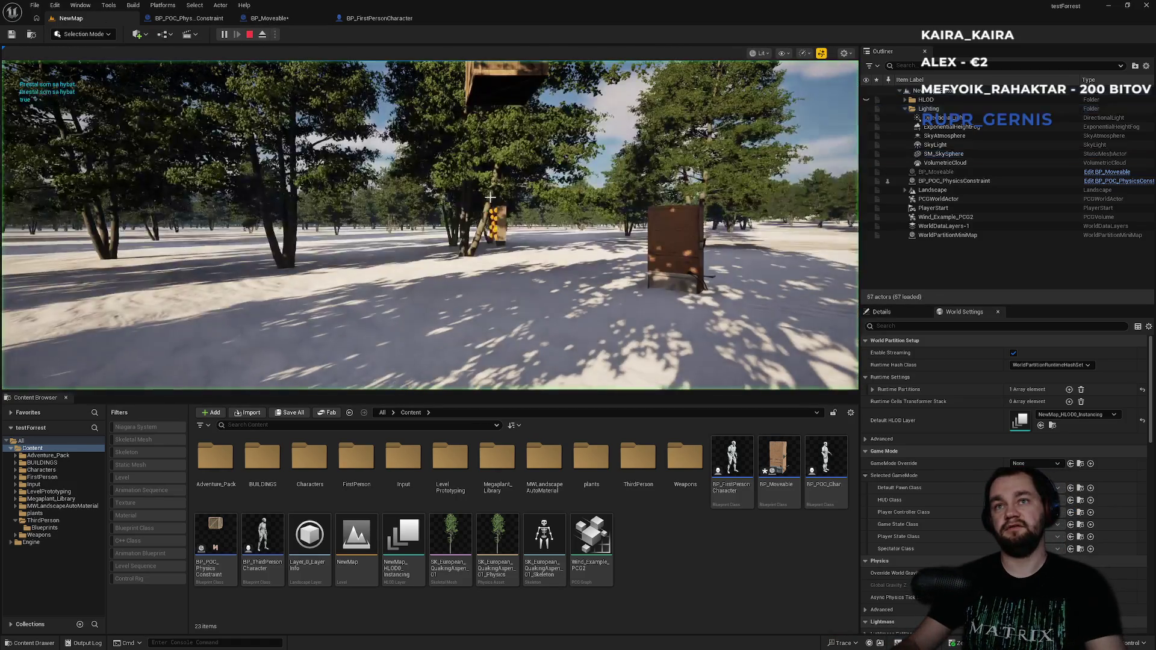
key("F11")
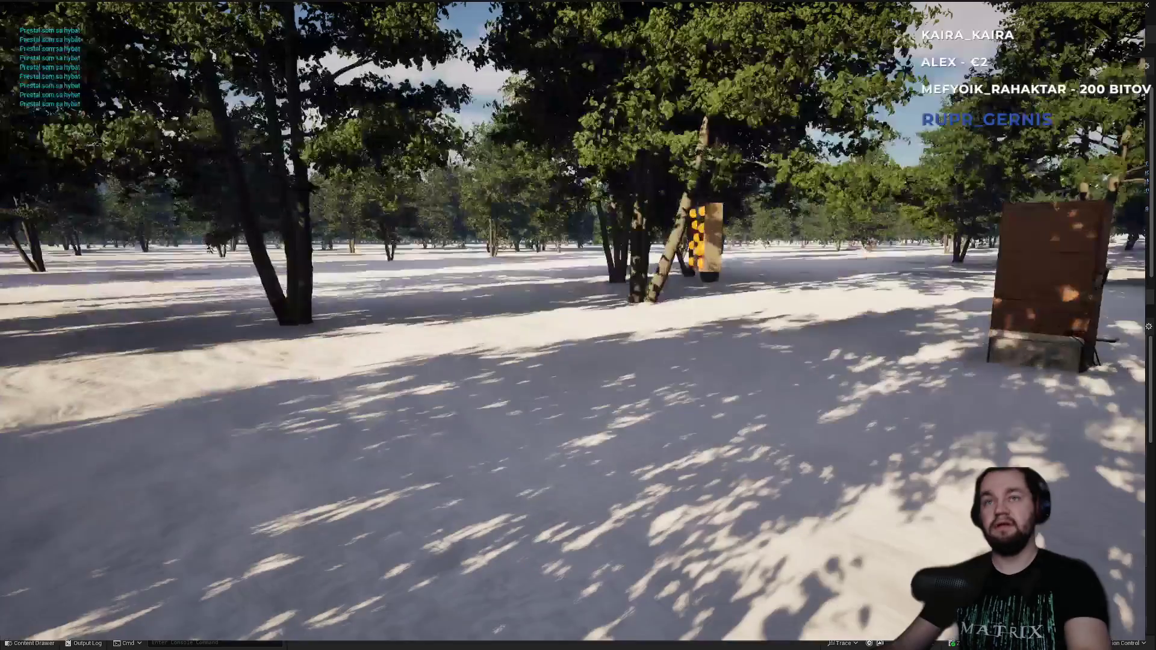
key("w")
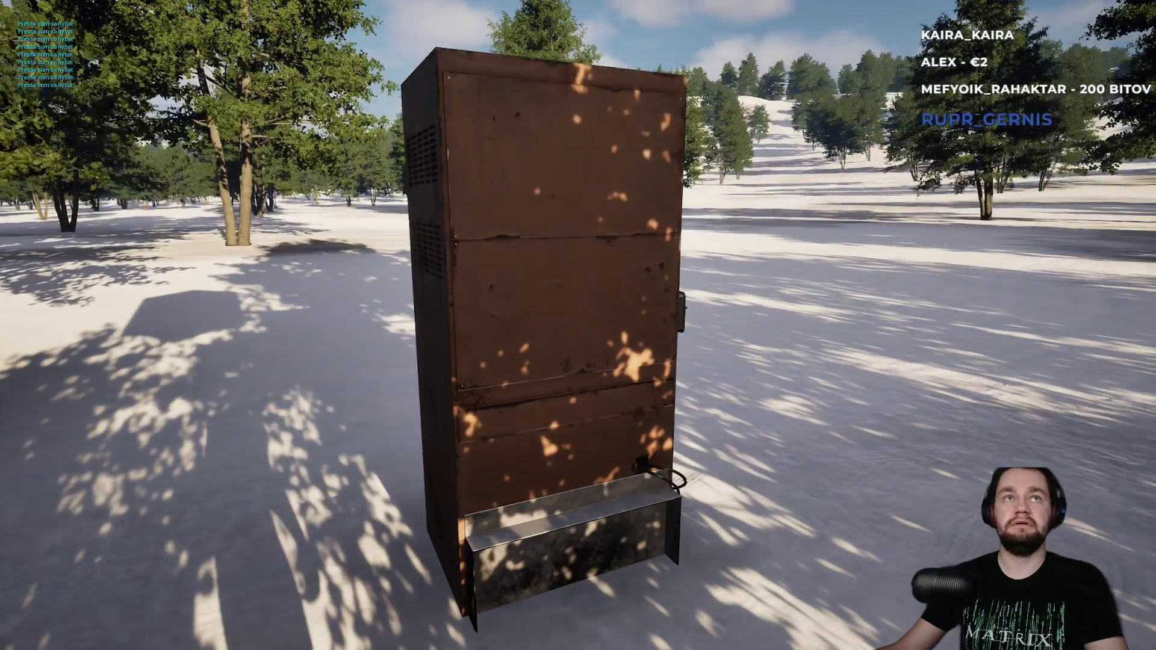
key("s")
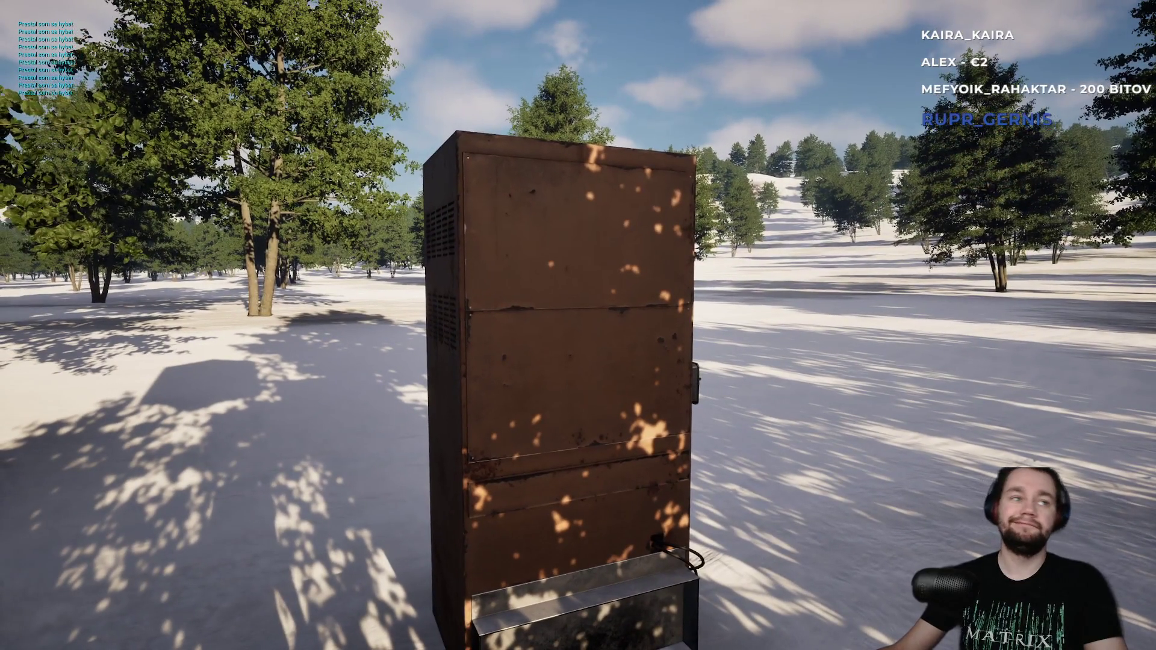
key("e")
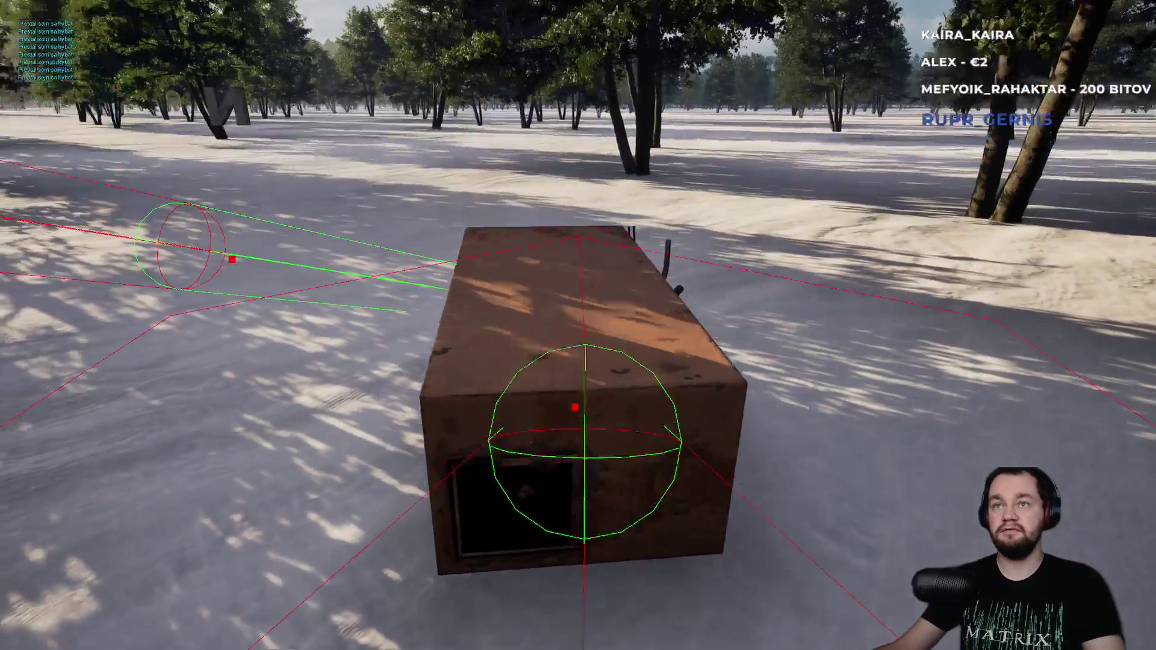
key("w")
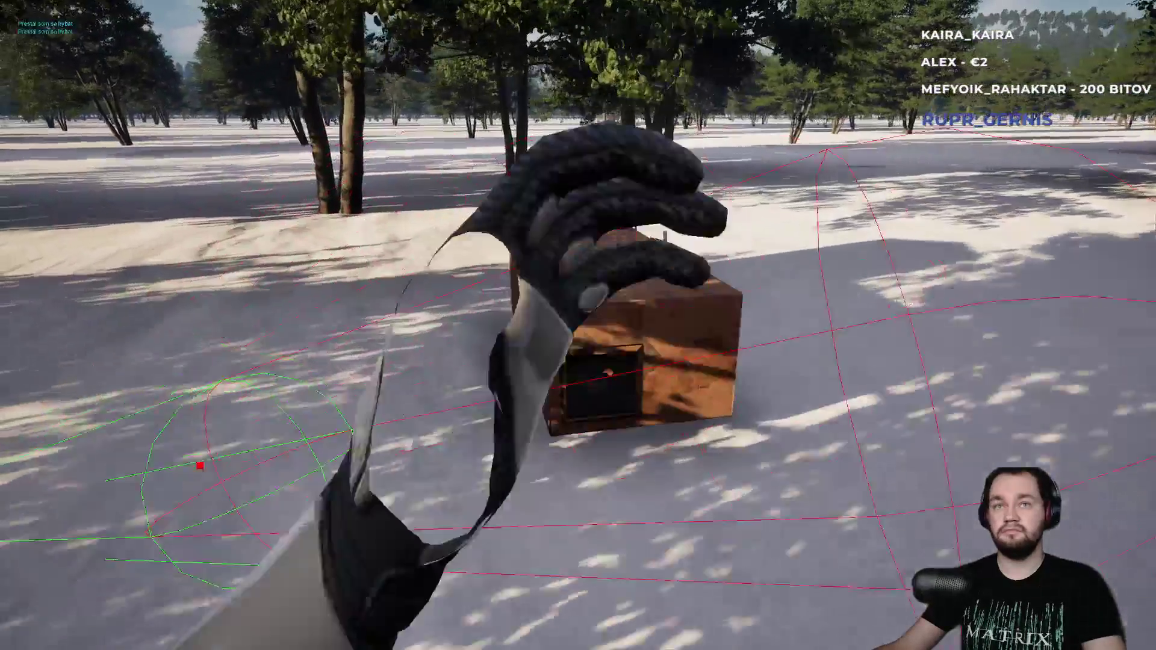
key("e")
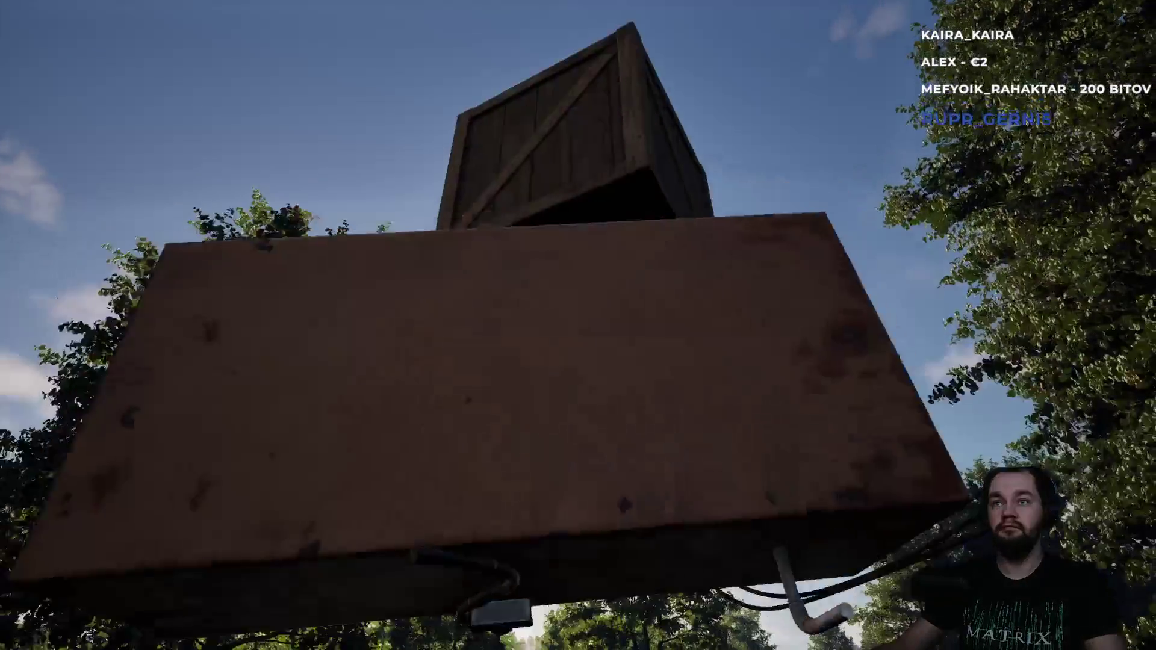
key("e")
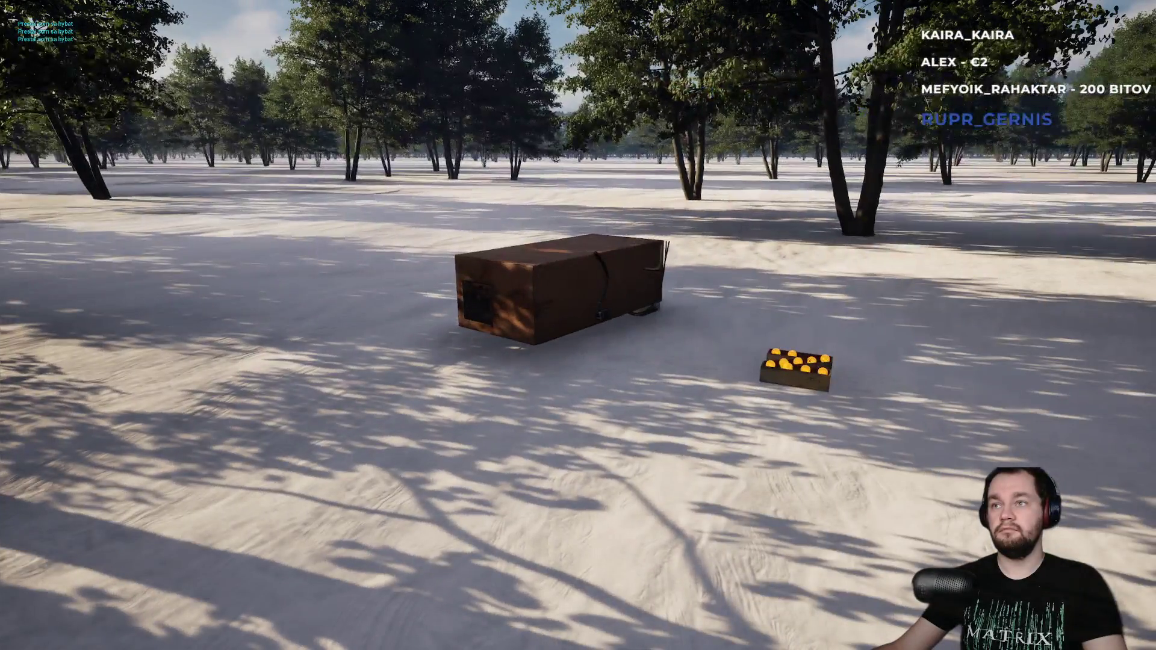
key("e")
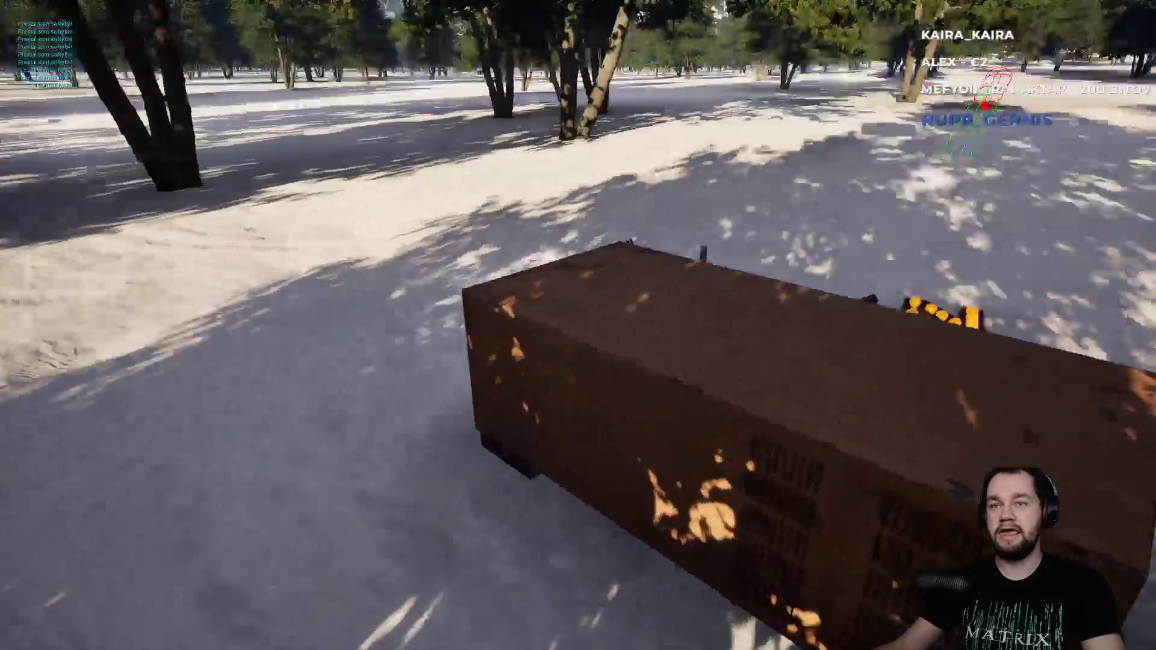
key("e")
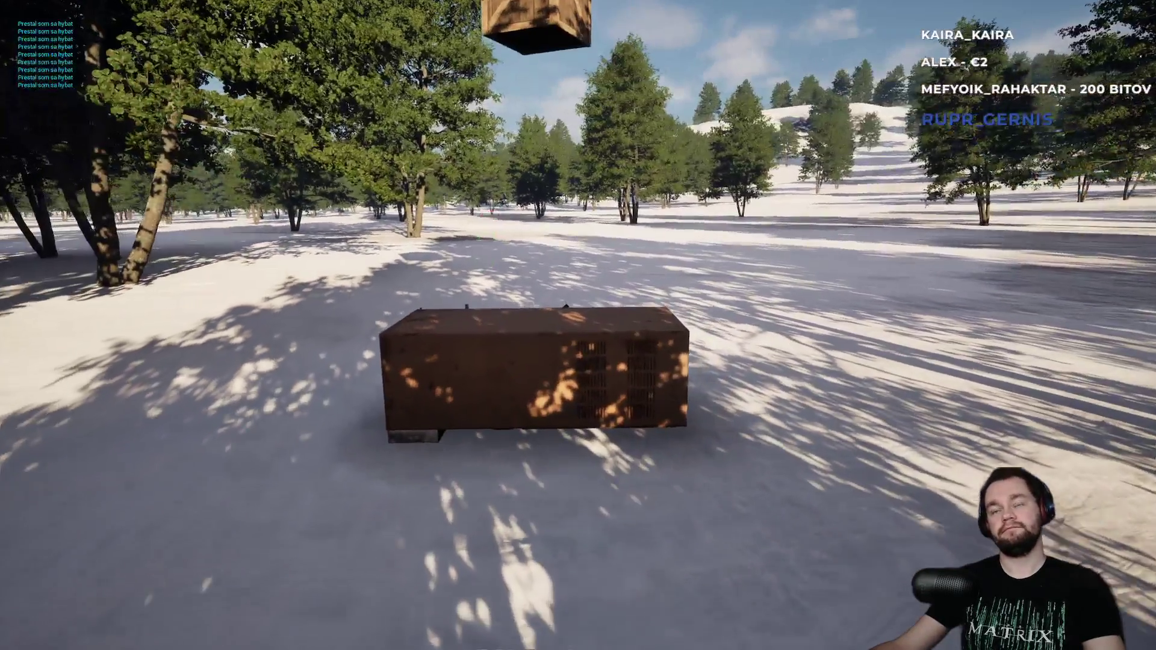
key("e")
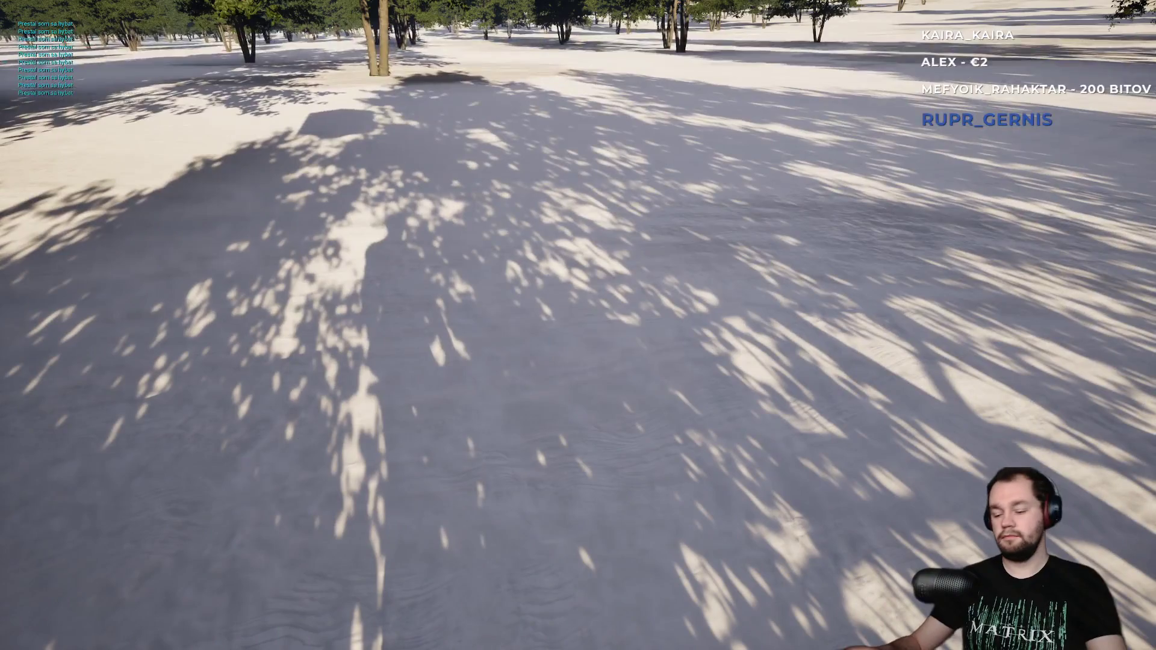
key("Escape")
- Save all changes so the BP_Moveable tab loses its unsaved-changes asterisk
key("ctrl+shift+s")
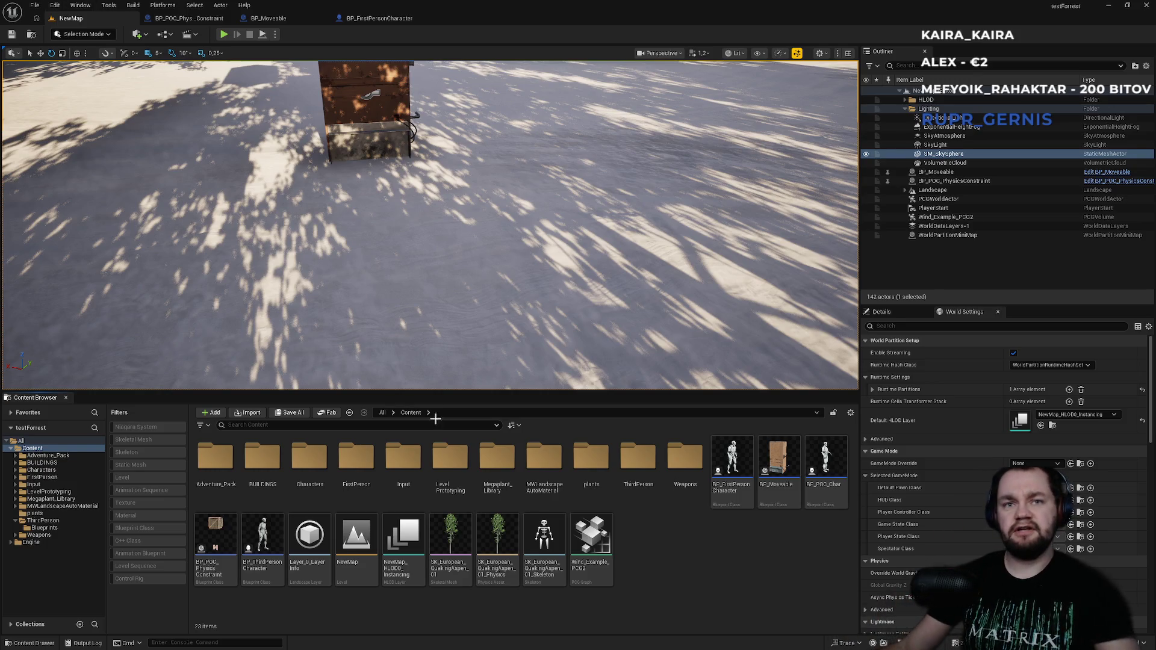
- Switch to the ChatGPT browser and start a search for 'iris repl' in a new tab
key("super")
left_click(530, 642)
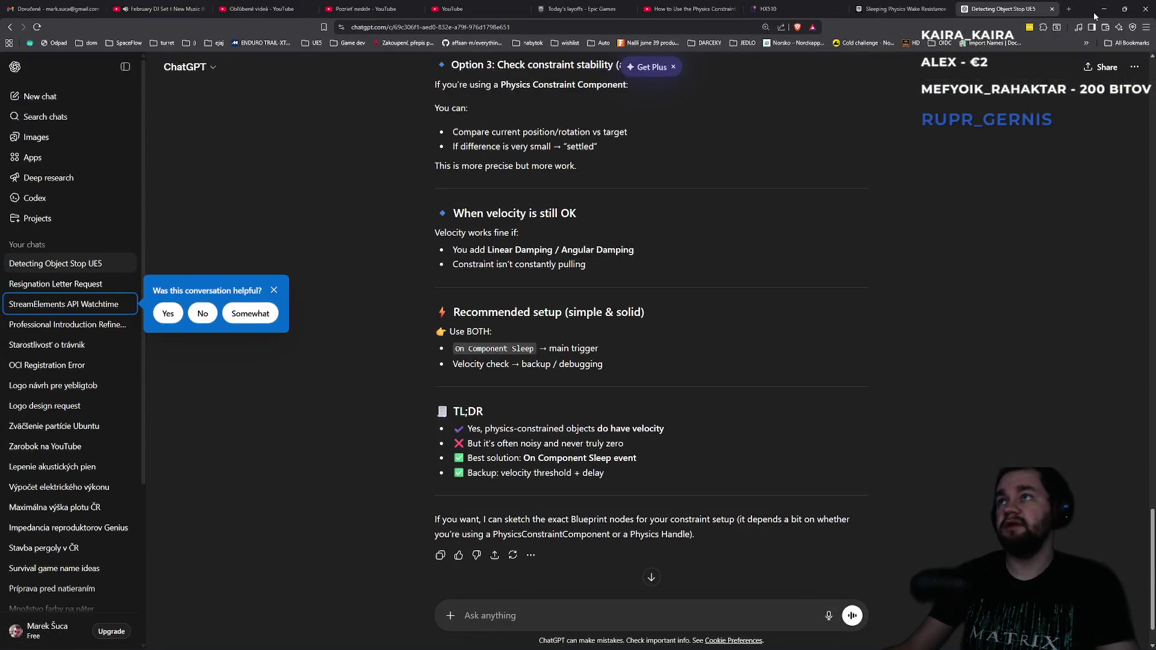
left_click(1069, 11)
type("iris repl")
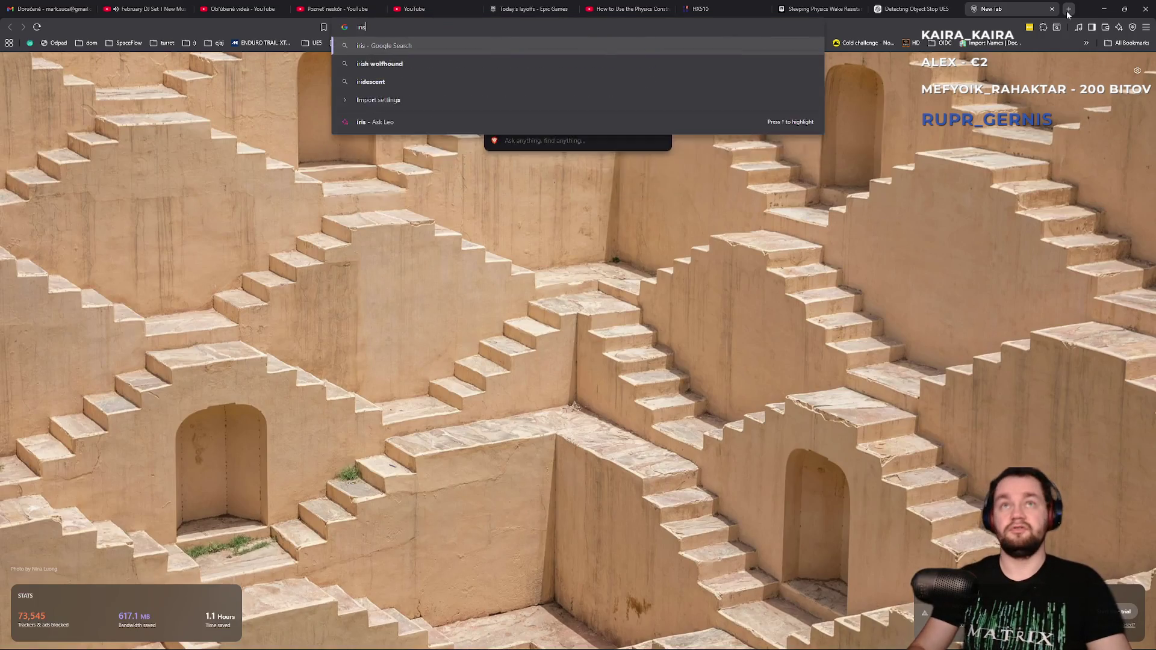